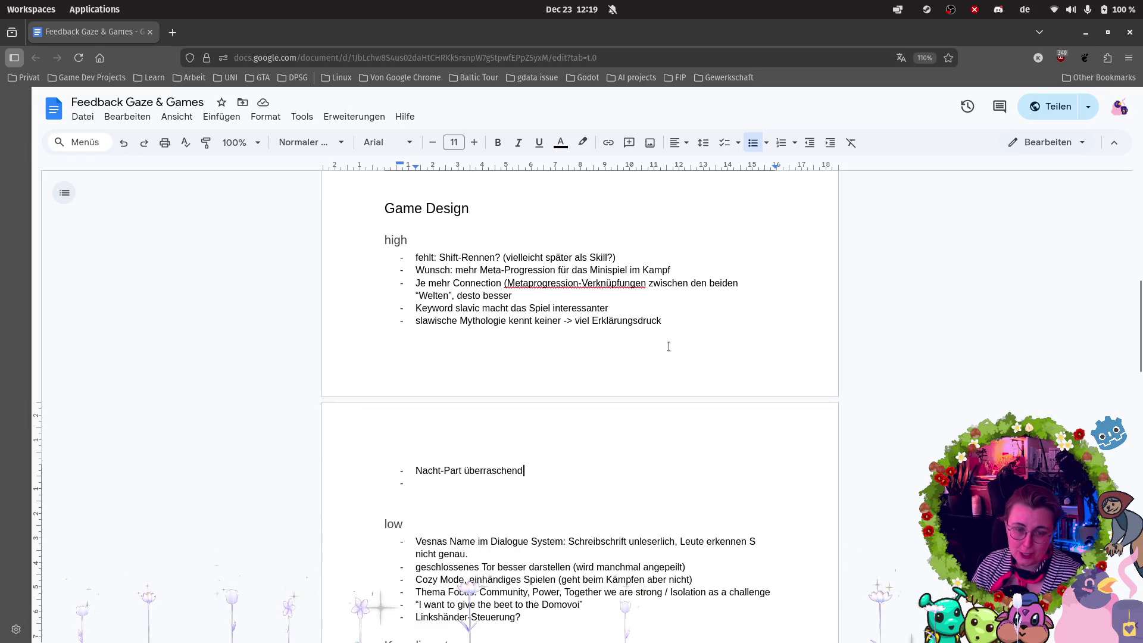
# Move the 'Übergang von Tag zu Nacht' note after 'Nacht-Part überraschend' in the Game Design high list.
pyautogui.scroll(-5, 669, 355)
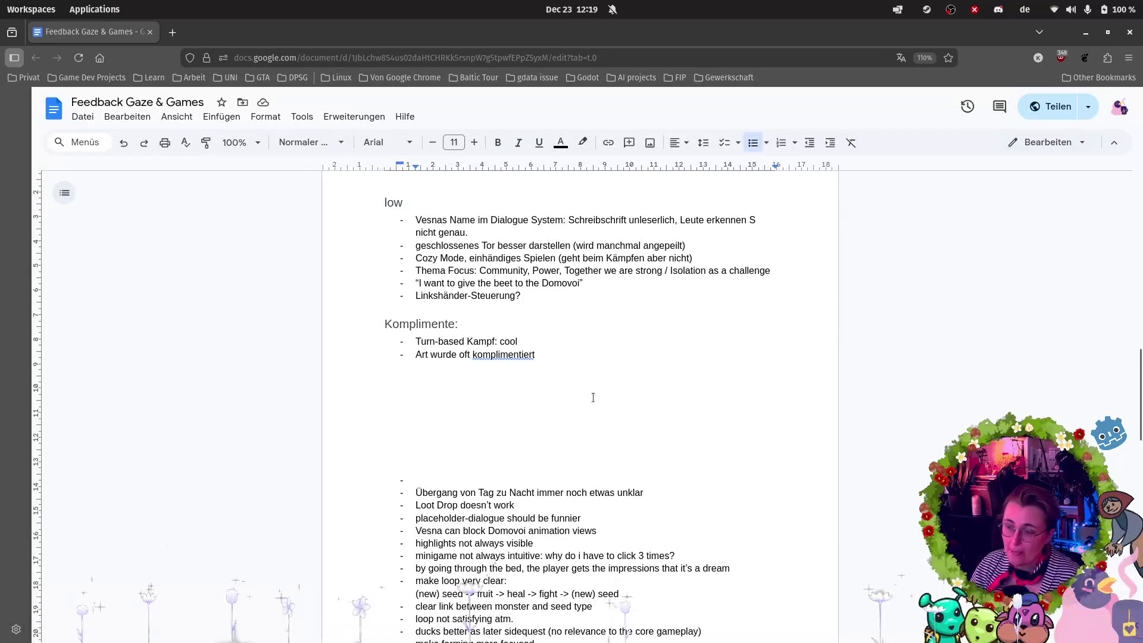
pyautogui.press('BackSpace')
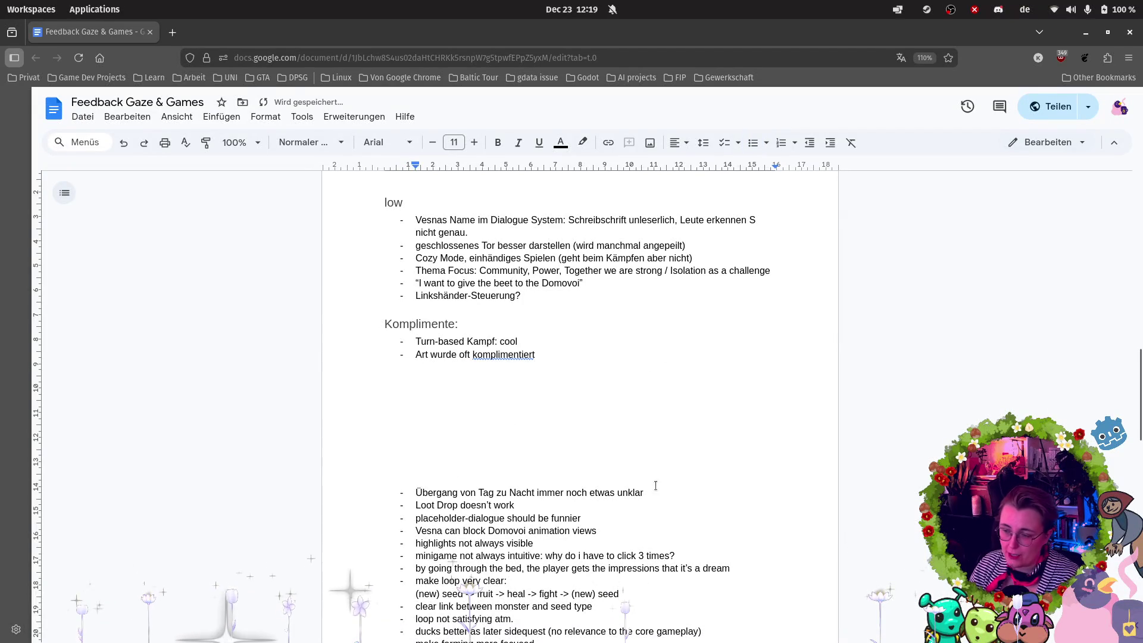
pyautogui.tripleClick(671, 492)
pyautogui.hotkey('ctrl', 'x')
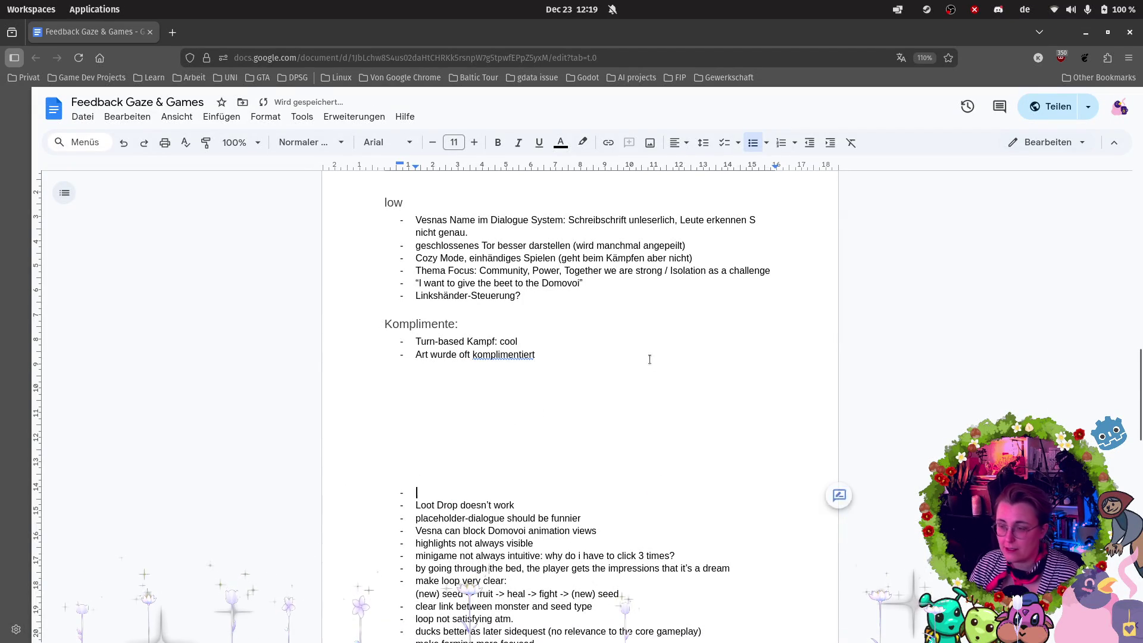
pyautogui.scroll(3, 584, 330)
pyautogui.scroll(1, 583, 331)
pyautogui.doubleClick(568, 403)
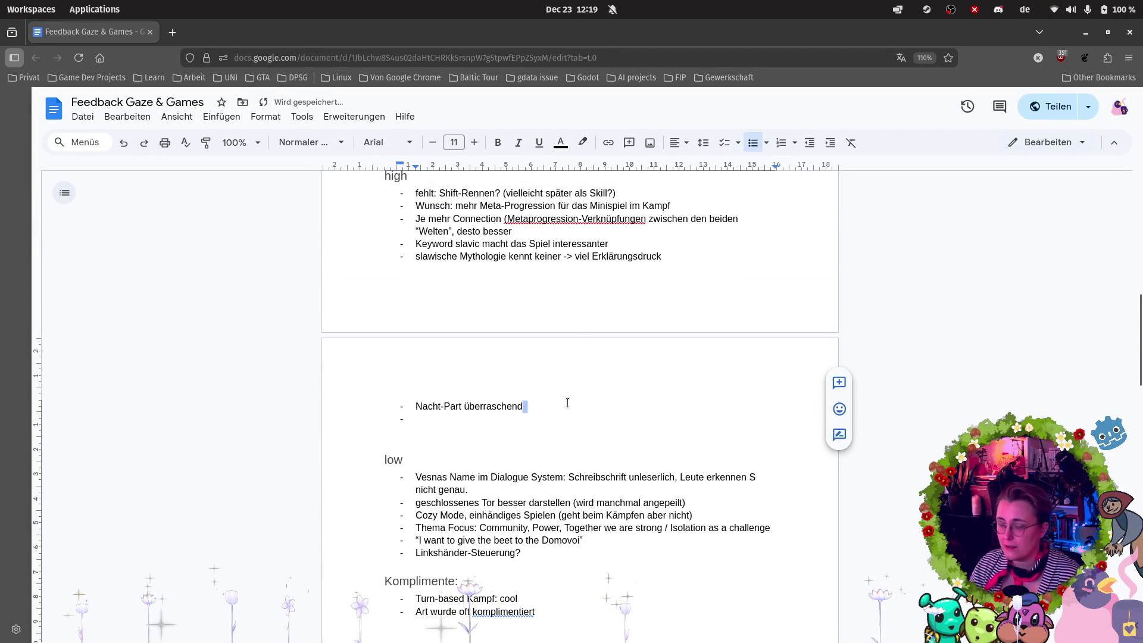
pyautogui.write(',')
pyautogui.hotkey('ctrl', 'v')
# Move 'Loot Drop doesn't work' onto a new bullet after the Vesna und Yeli note in the Dev high list.
pyautogui.scroll(-4, 569, 407)
pyautogui.click(468, 494)
pyautogui.press('BackSpace')
pyautogui.moveTo(515, 505)
pyautogui.mouseDown()
pyautogui.moveTo(453, 518)
pyautogui.moveTo(332, 509)
pyautogui.mouseUp()
pyautogui.scroll(20, 576, 362)
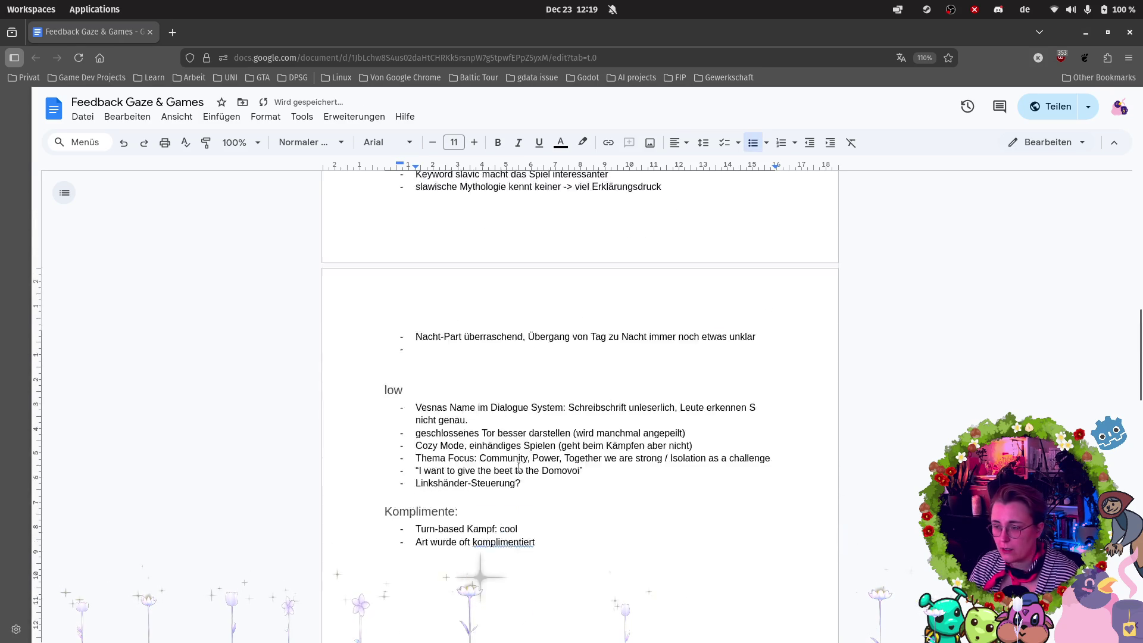
pyautogui.click(683, 428)
pyautogui.press('Return')
pyautogui.hotkey('ctrl', 'v')
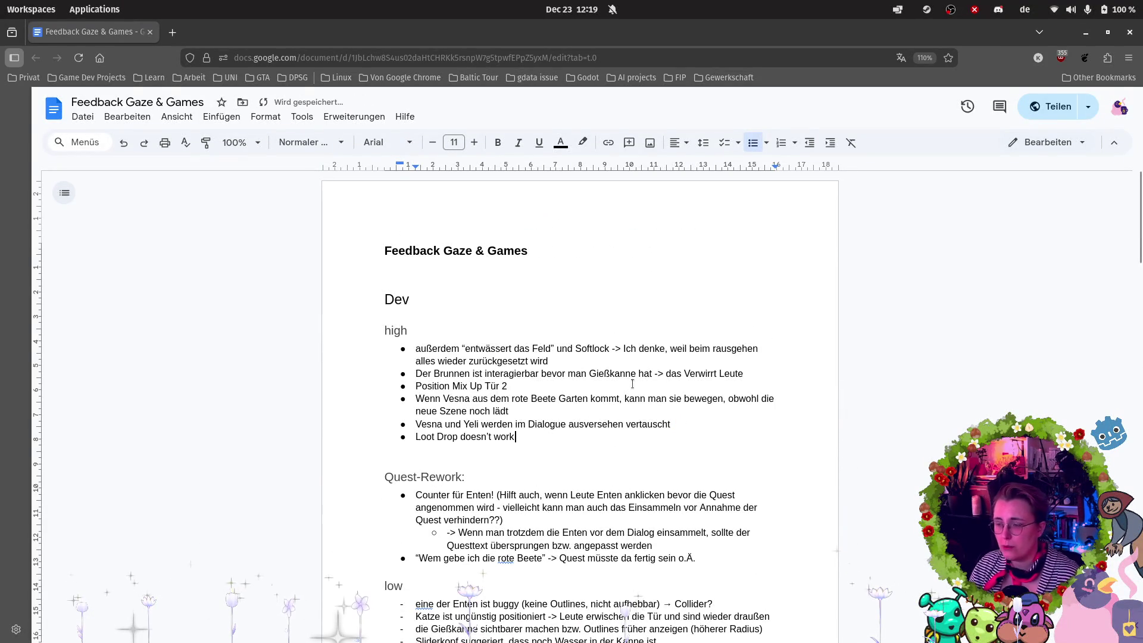
pyautogui.scroll(-15, 628, 393)
pyautogui.scroll(-5, 525, 429)
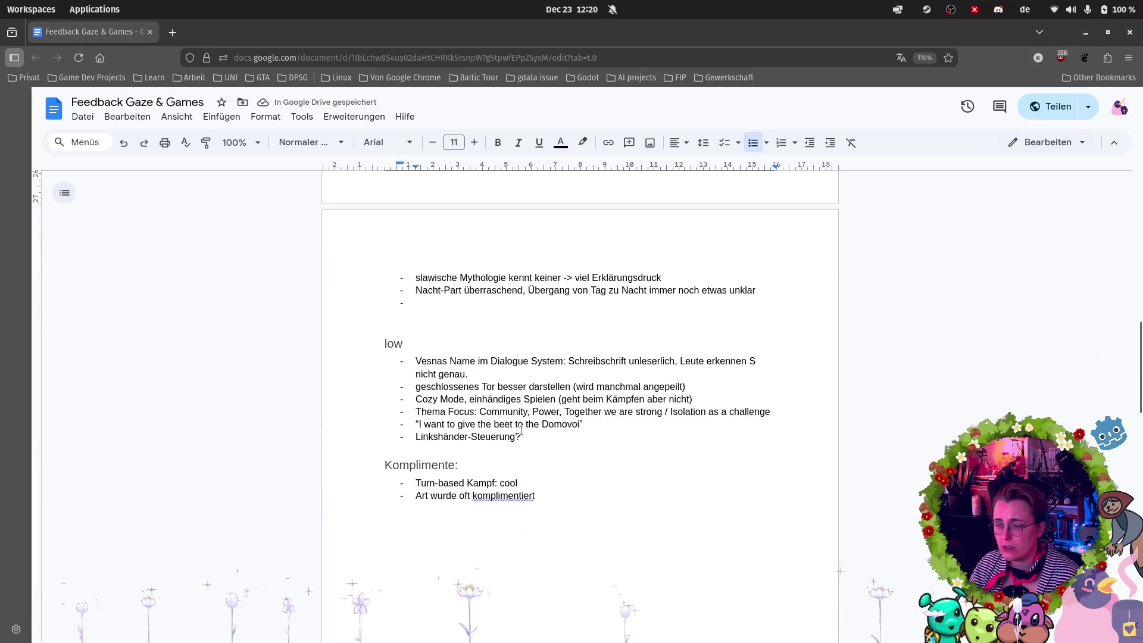
# Move 'placeholder-dialogue should be funnier' into the Dev low list after 'verdeckt'.
pyautogui.click(429, 454)
pyautogui.press('BackSpace')
pyautogui.moveTo(581, 466); pyautogui.dragTo(266, 463)
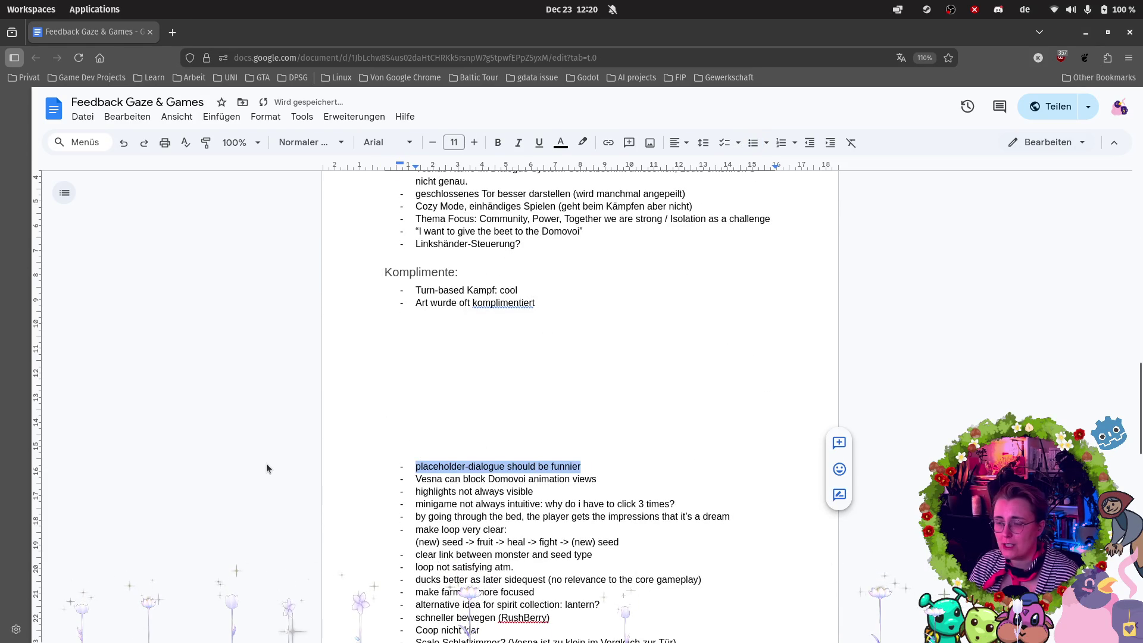
pyautogui.hotkey('ctrl', 'x')
pyautogui.scroll(8, 563, 416)
pyautogui.scroll(5, 564, 417)
pyautogui.click(481, 496)
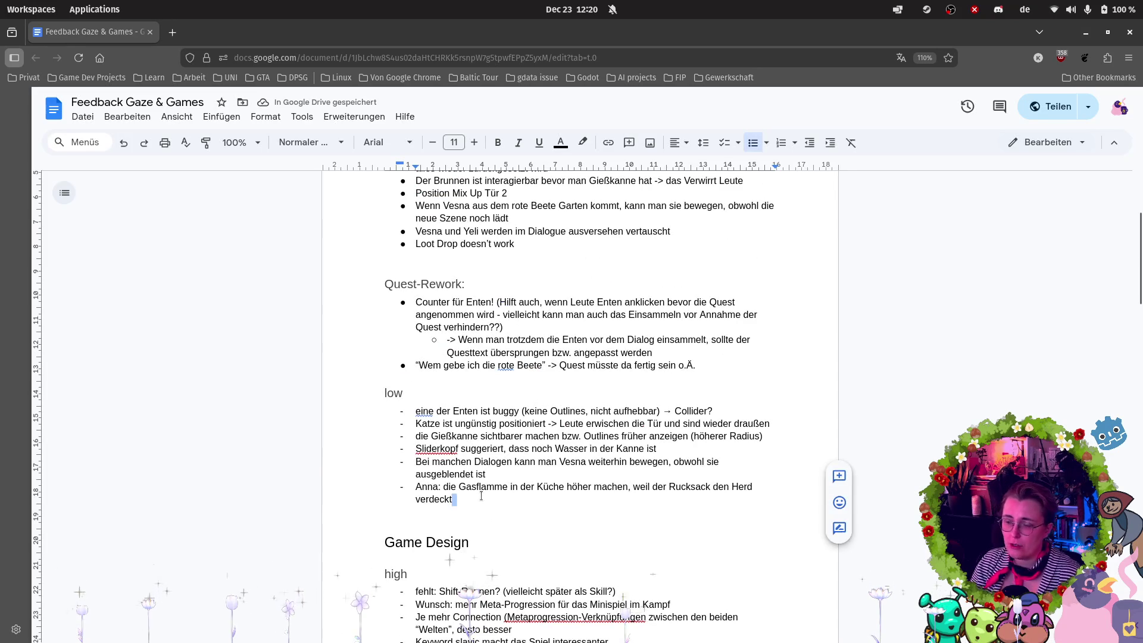
pyautogui.hotkey('ctrl', 'v')
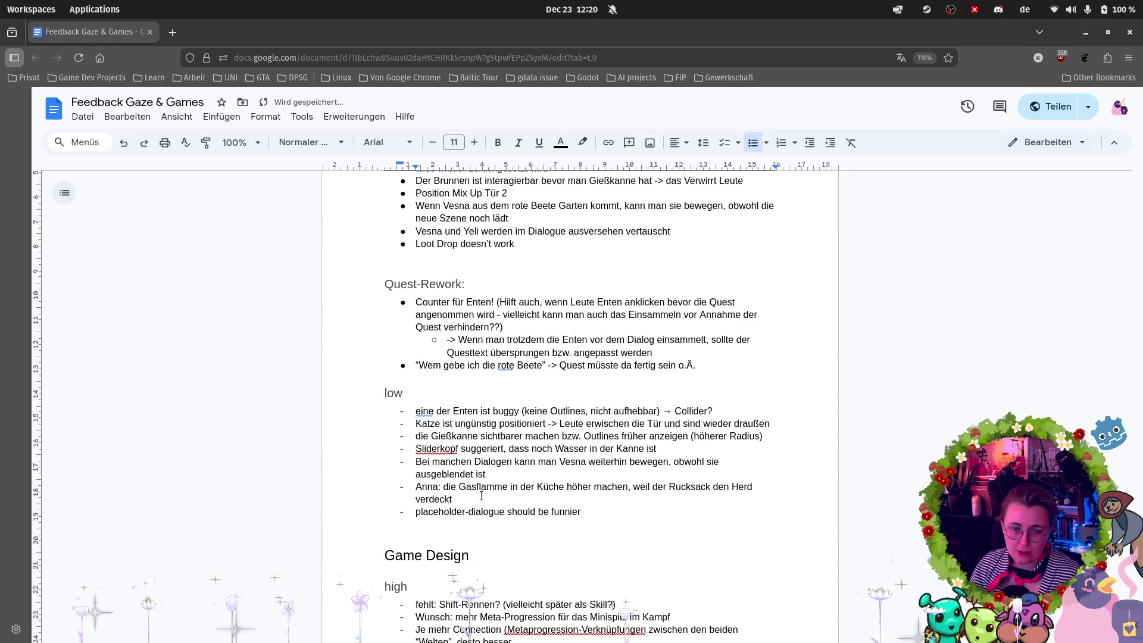
# Delete the leftover empty bullet and blank lines above the unsorted feedback.
pyautogui.scroll(-15, 521, 465)
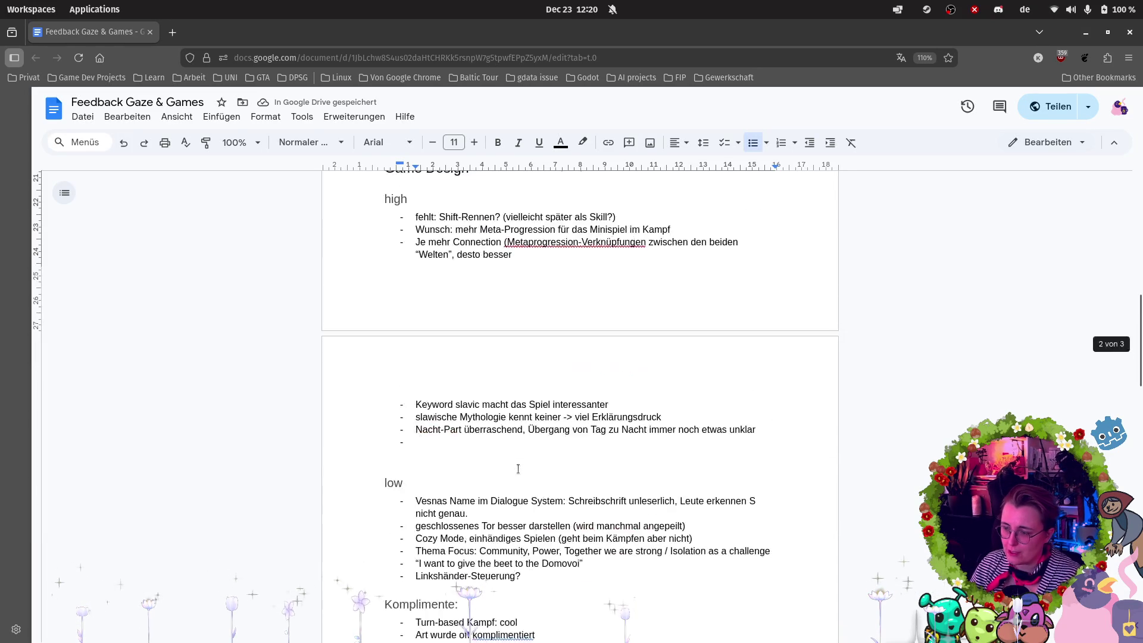
pyautogui.click(488, 479)
pyautogui.press('BackSpace')
pyautogui.press('BackSpace')
pyautogui.press('BackSpace')
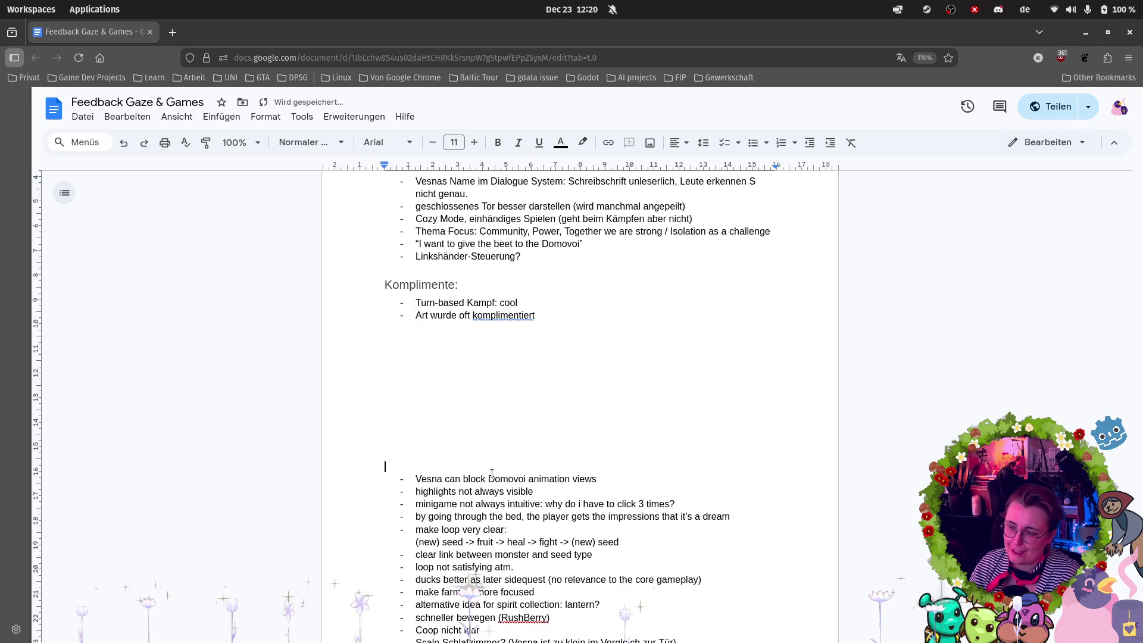
pyautogui.scroll(2, 578, 416)
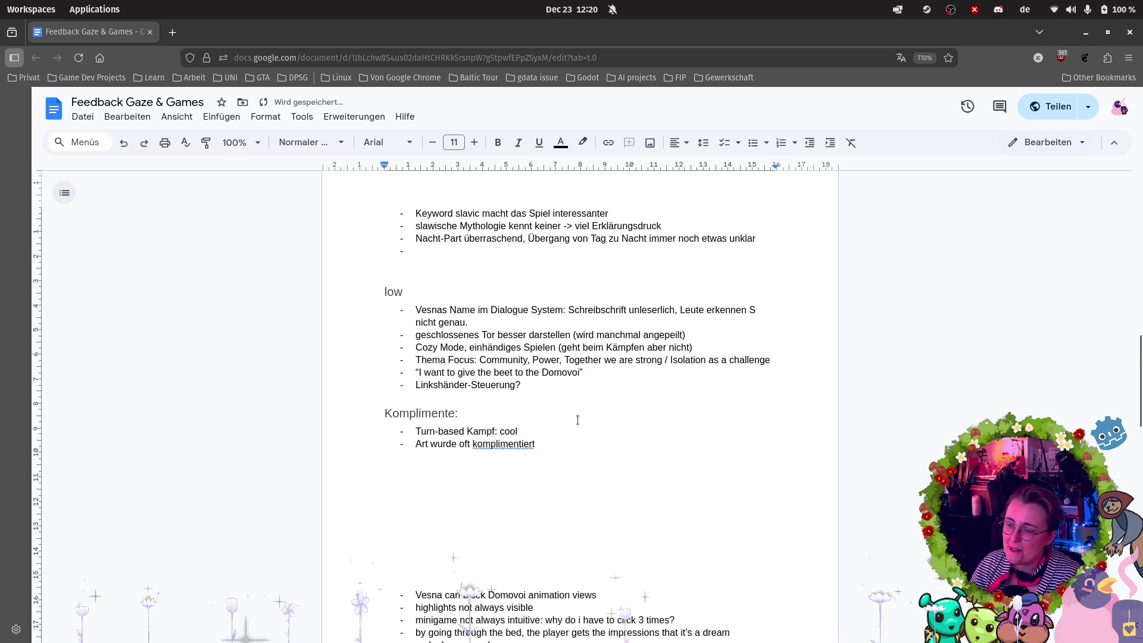
pyautogui.press('BackSpace')
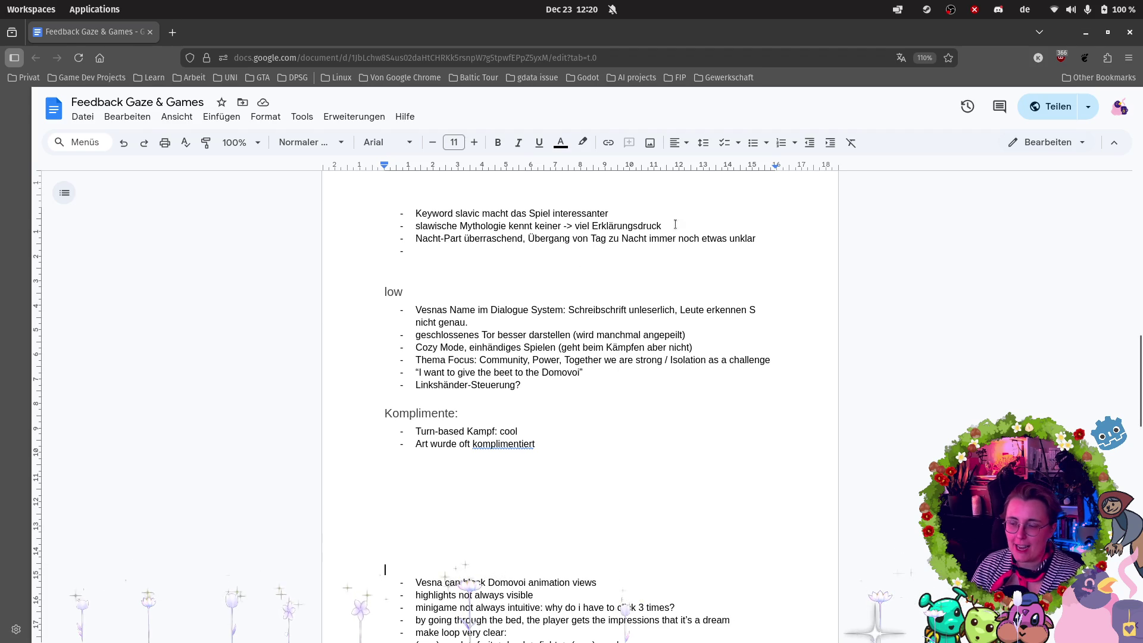
# Cut 'Vesna can block Domovoi animation views' and paste it after the placeholder-dialogue note.
pyautogui.press('BackSpace')
pyautogui.scroll(-2, 618, 488)
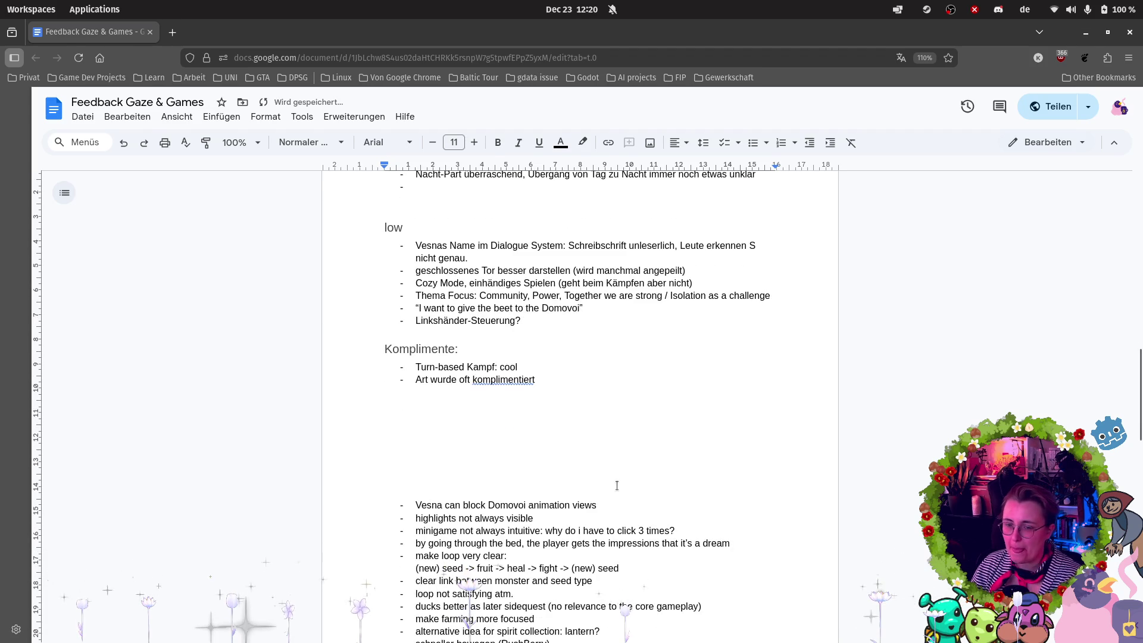
pyautogui.hotkey('shift', 'Down')
pyautogui.hotkey('shift', 'End')
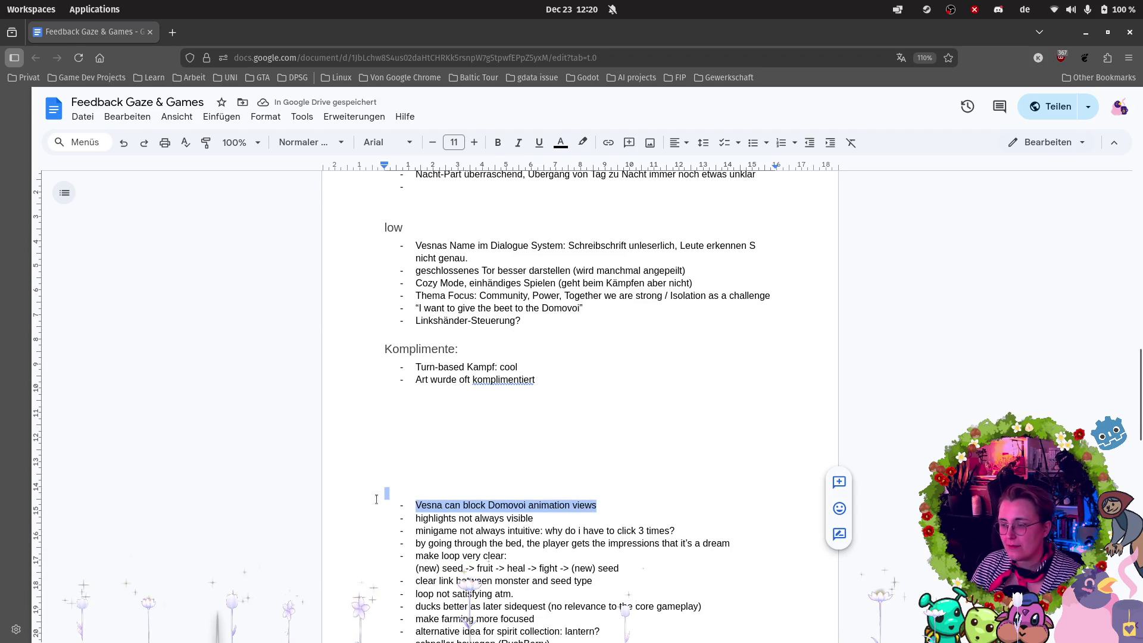
pyautogui.tripleClick(368, 509)
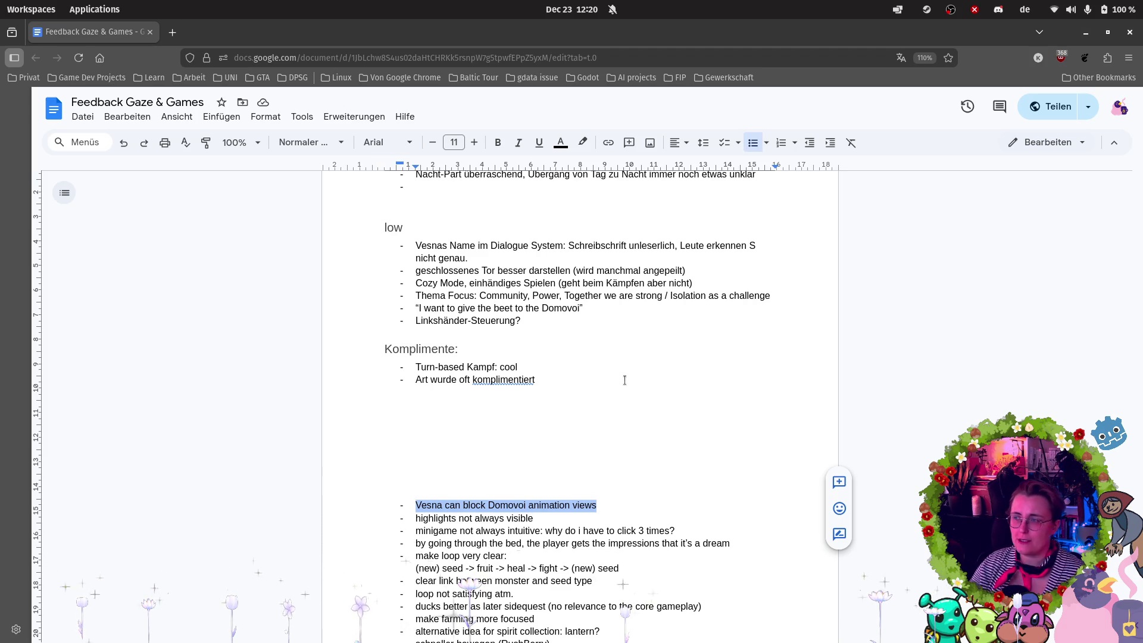
pyautogui.hotkey('ctrl', 'x')
pyautogui.scroll(8, 624, 379)
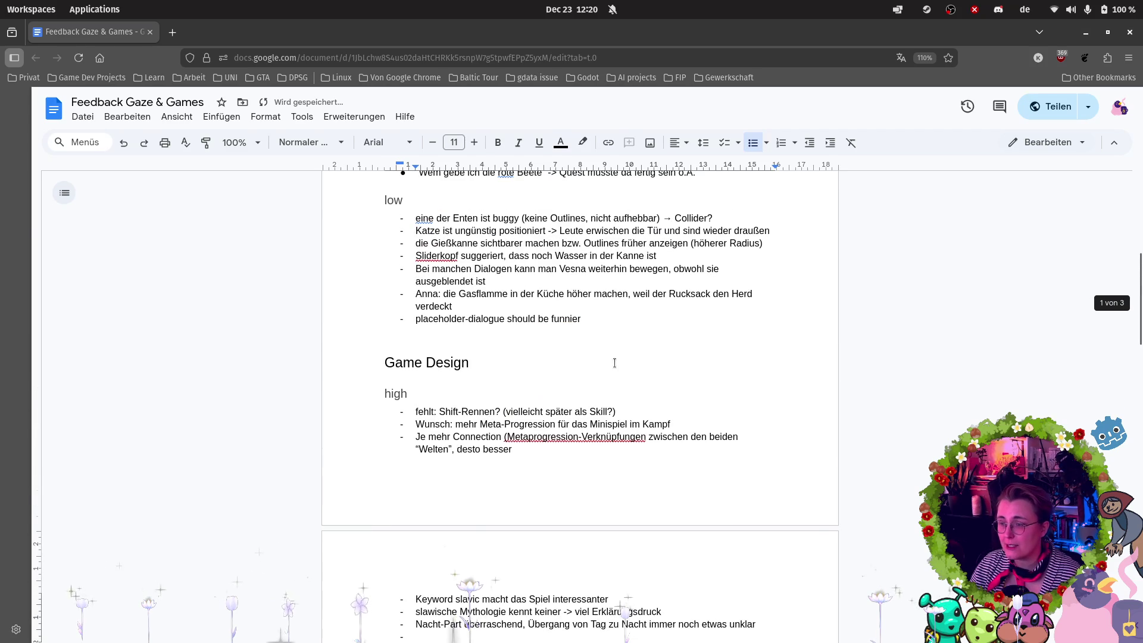
pyautogui.click(614, 325)
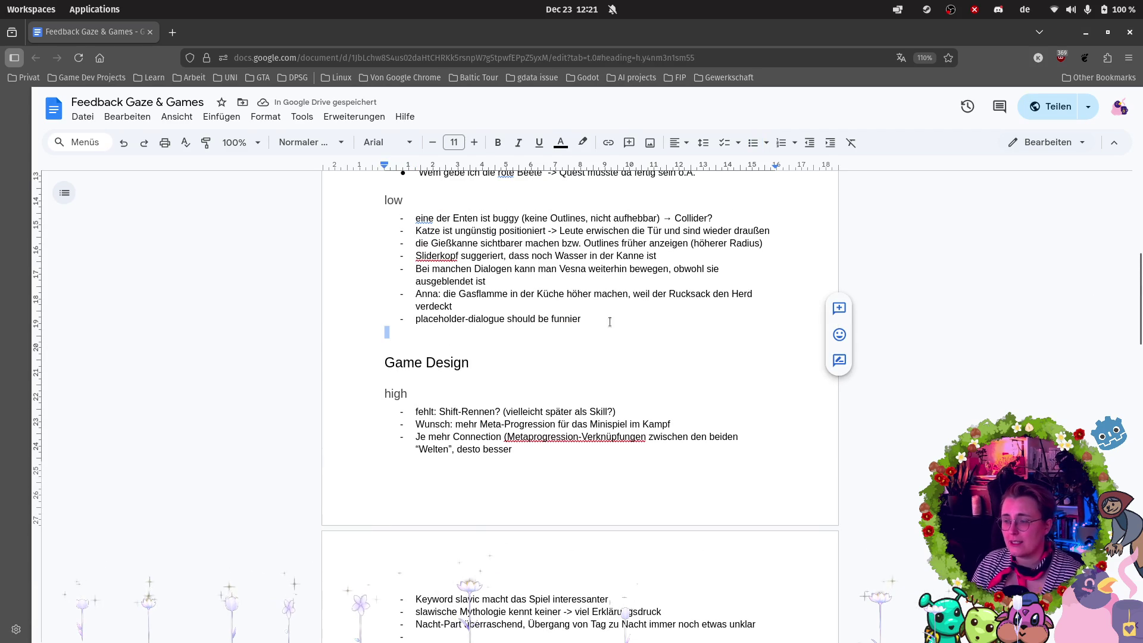
pyautogui.click(612, 319)
pyautogui.press('Return')
pyautogui.hotkey('ctrl', 'v')
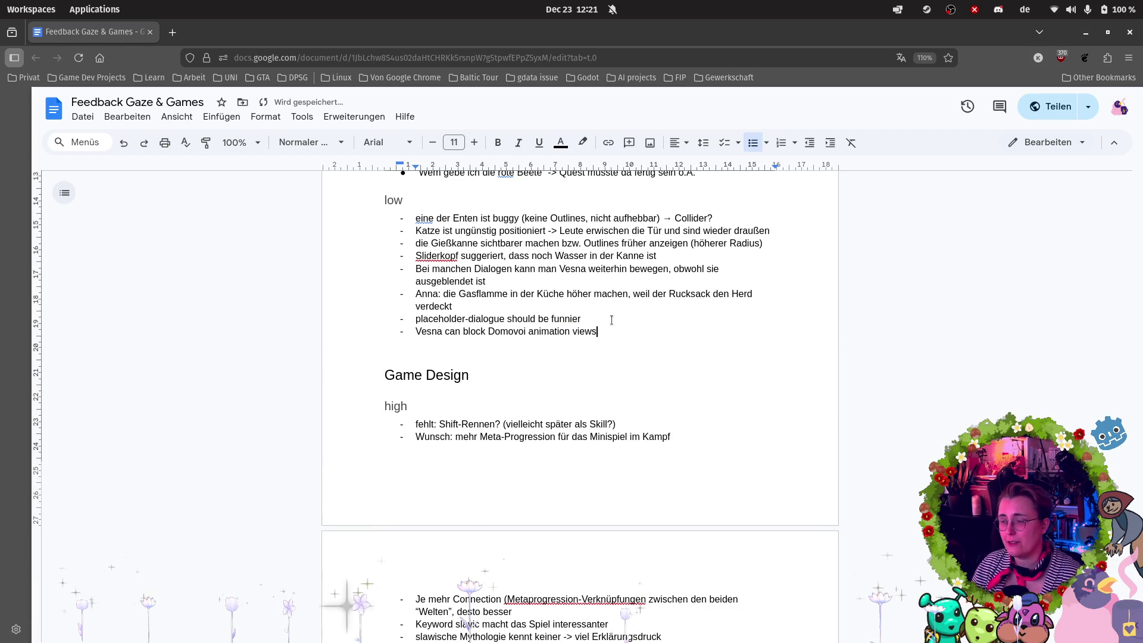
# Relocate the Vesna note to a new bullet after 'Linkshänder-Steuerung?' in the Game Design low list.
pyautogui.moveTo(608, 327); pyautogui.dragTo(341, 335)
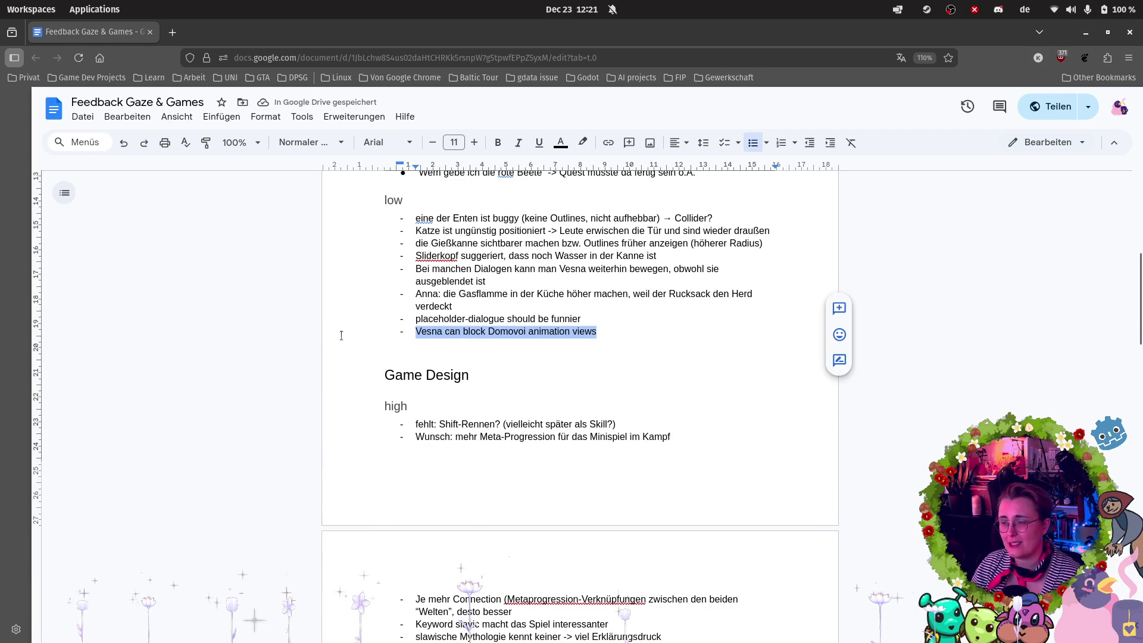
pyautogui.hotkey('ctrl', 'x')
pyautogui.scroll(-4, 548, 445)
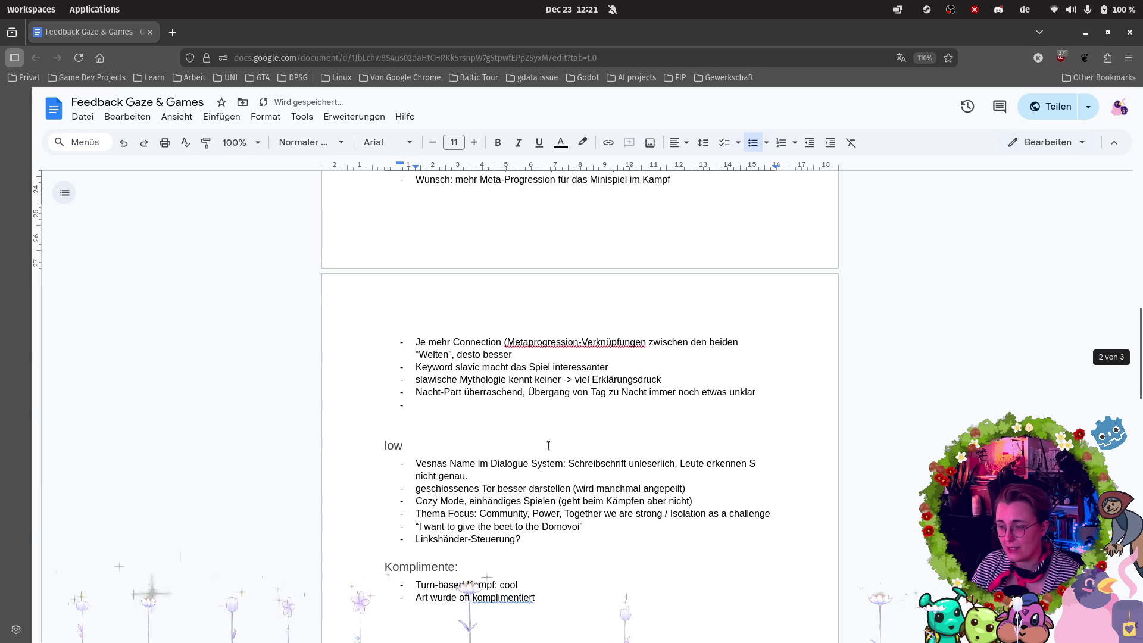
pyautogui.moveTo(540, 535); pyautogui.dragTo(533, 531)
pyautogui.click(530, 544)
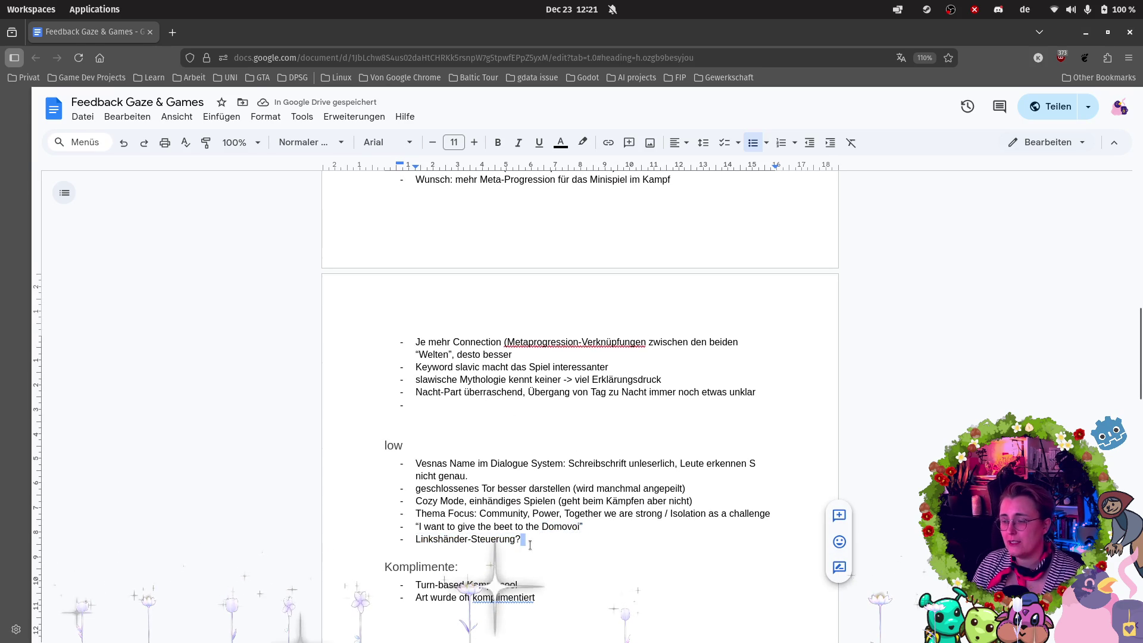
pyautogui.press('Return')
pyautogui.hotkey('ctrl', 'v')
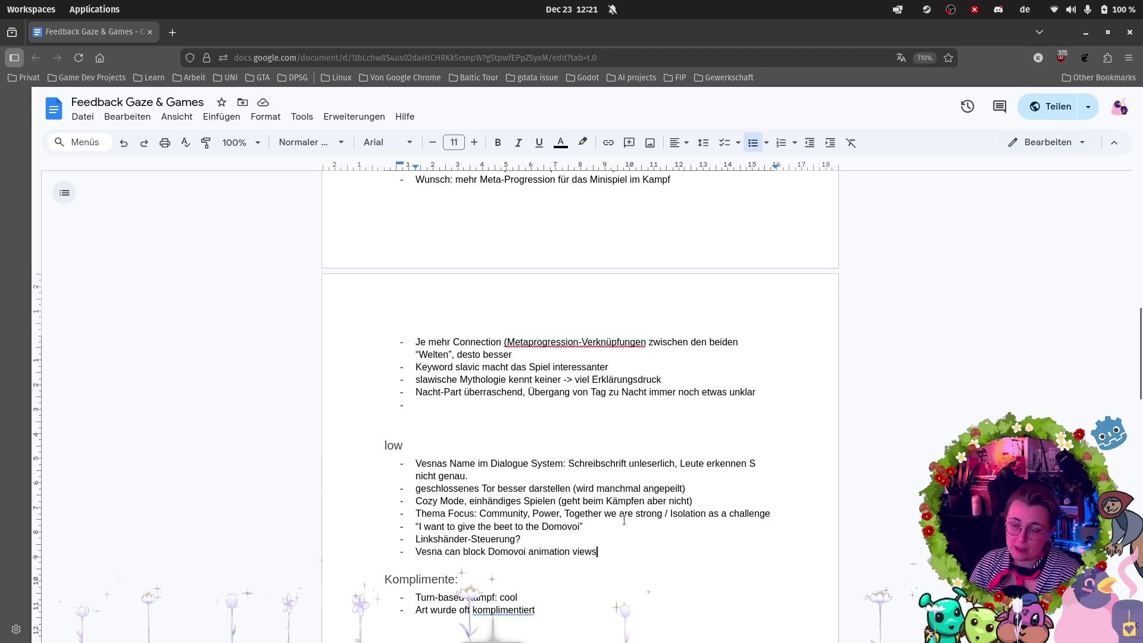
pyautogui.scroll(-3, 763, 421)
# Clear the blank line above the unsorted notes and select 'highlights not always visible'.
pyautogui.scroll(-2, 483, 391)
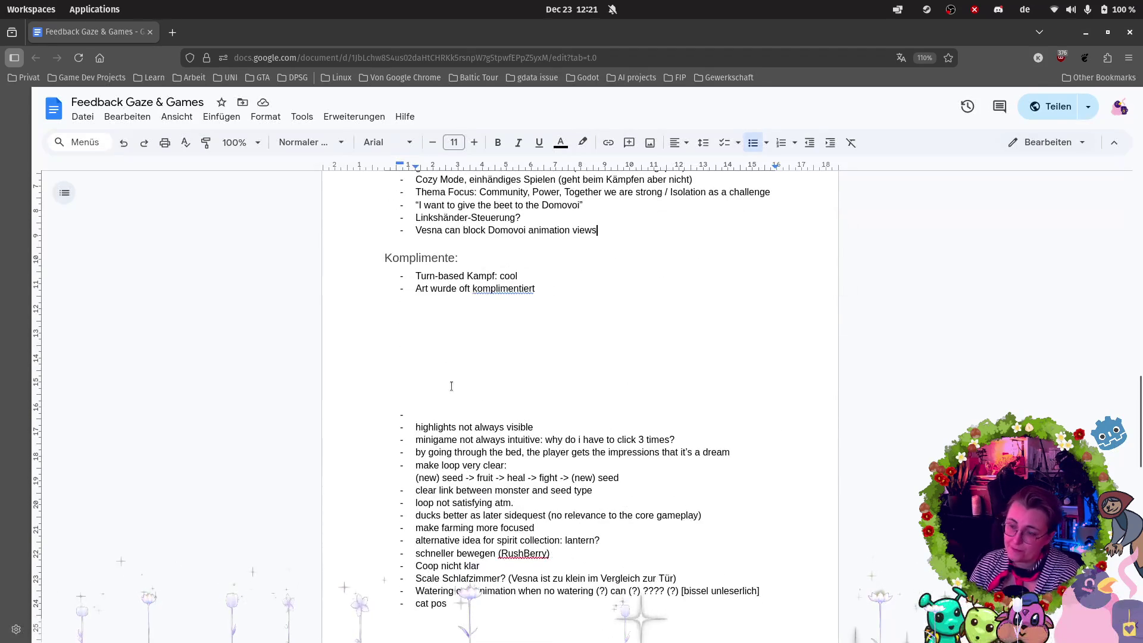
pyautogui.press('Return')
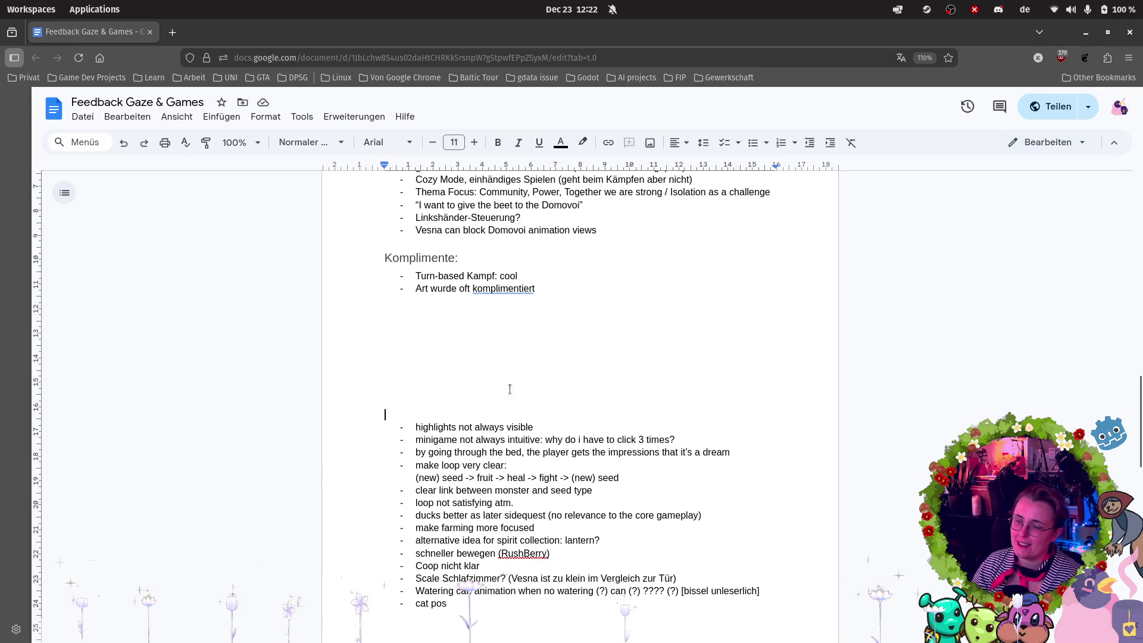
pyautogui.press('BackSpace')
pyautogui.press('BackSpace')
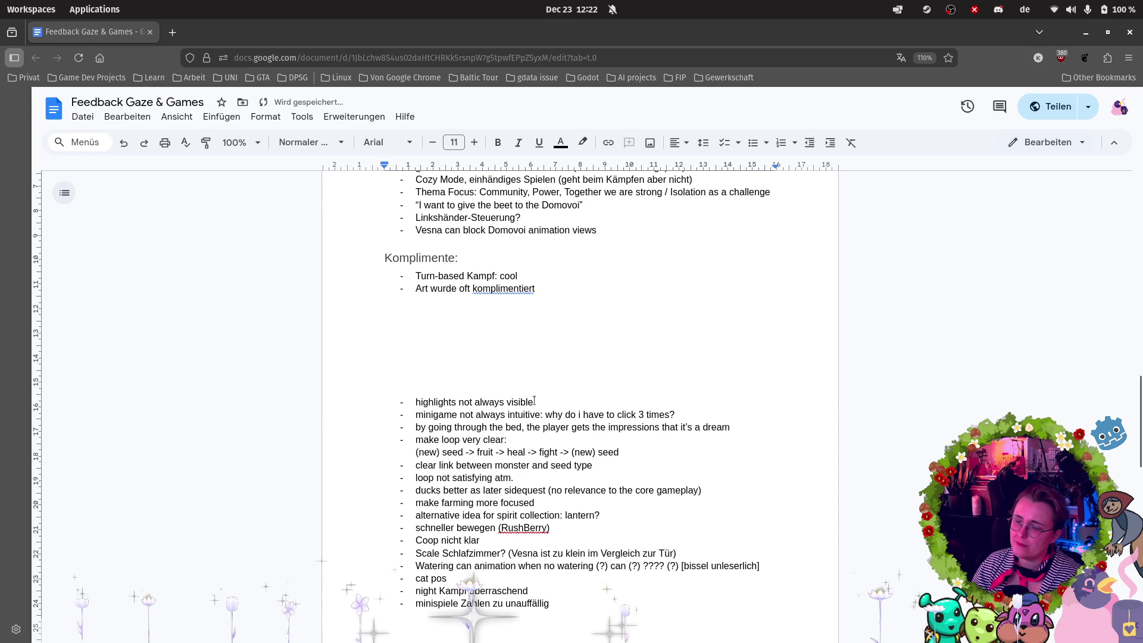
pyautogui.moveTo(534, 402); pyautogui.dragTo(291, 405)
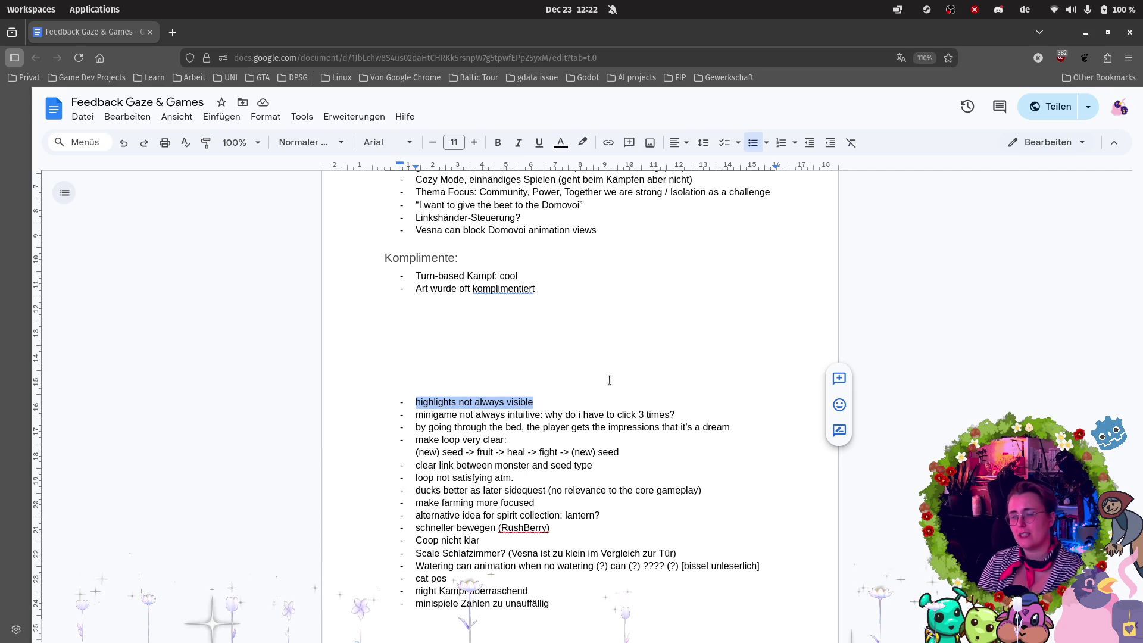
# Move 'highlights not always visible' to a new bullet after the 'Vesna can block…' line.
pyautogui.hotkey('ctrl', 'x')
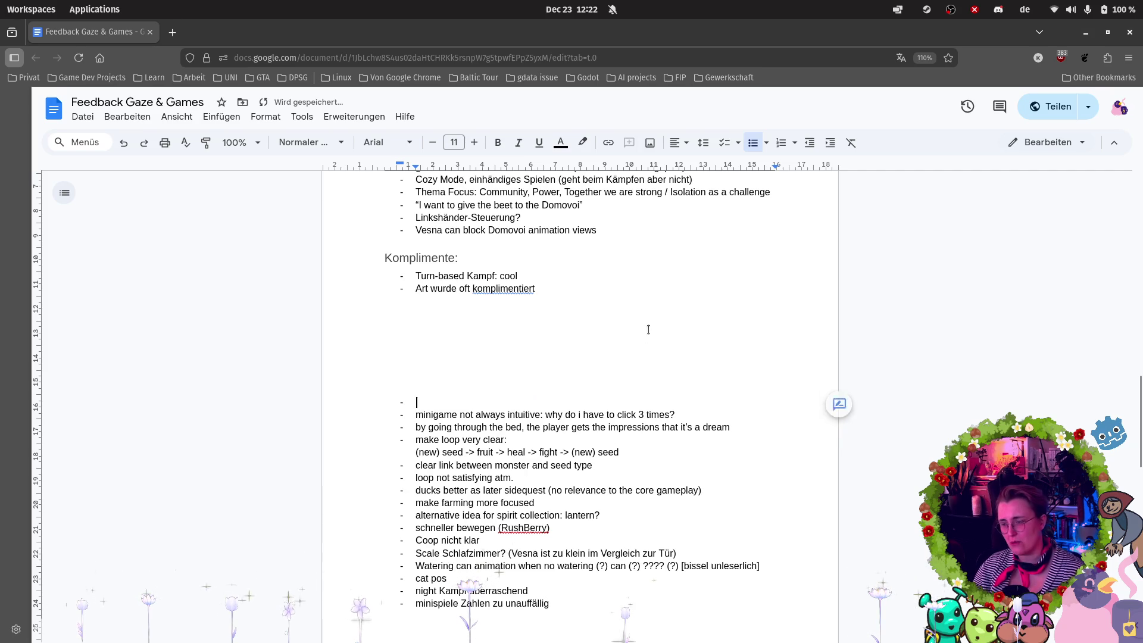
pyautogui.scroll(5, 658, 342)
pyautogui.click(624, 487)
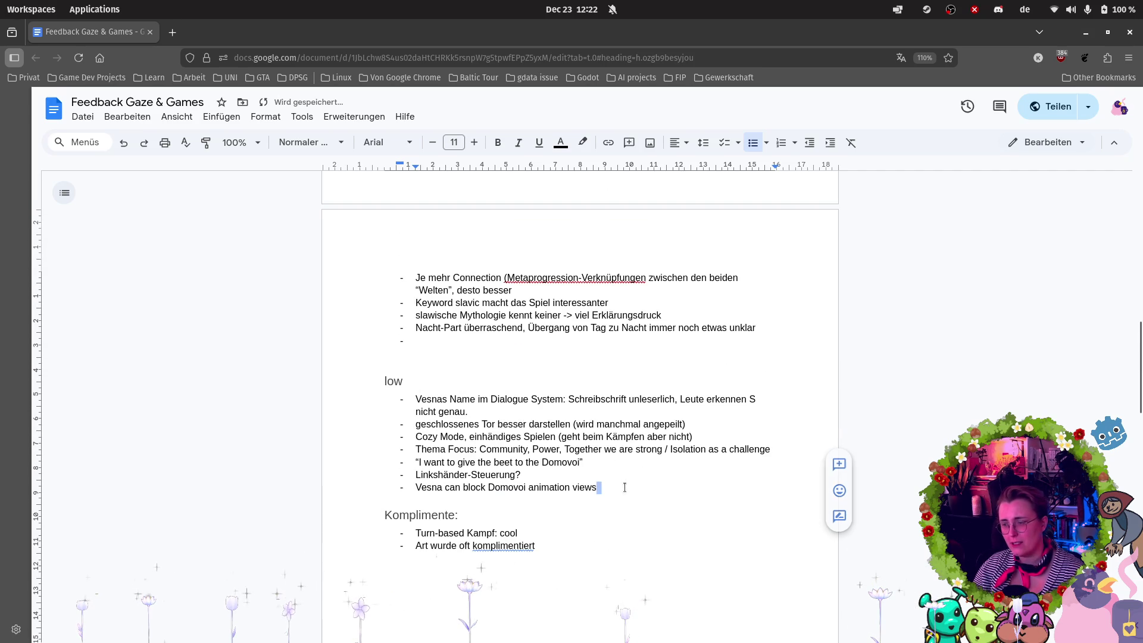
pyautogui.press('Return')
pyautogui.hotkey('ctrl', 'v')
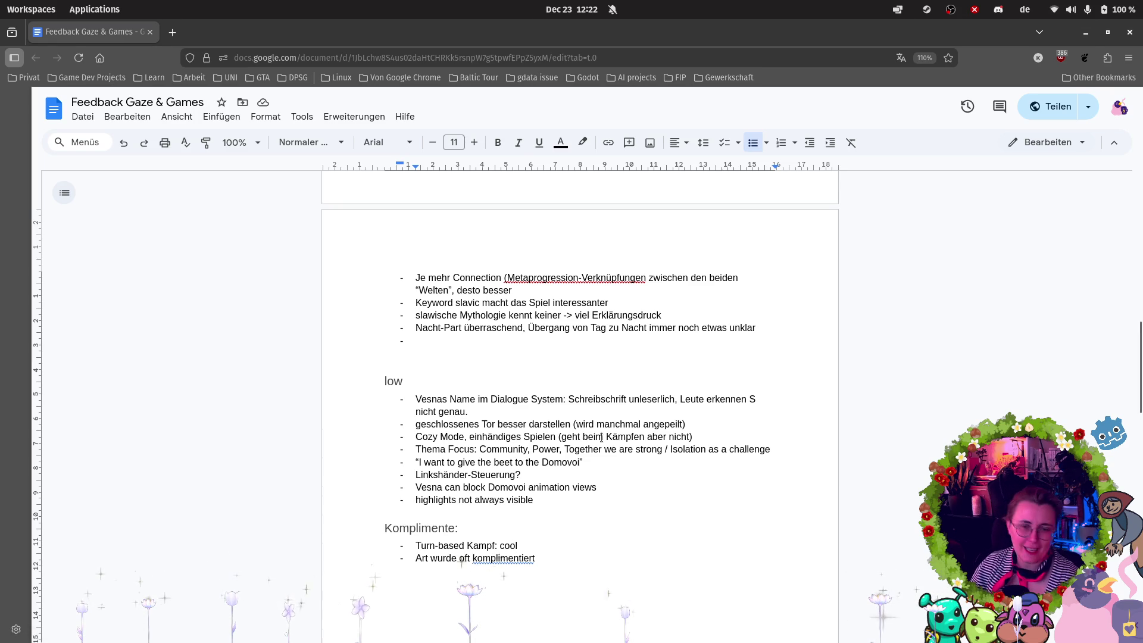
# Delete the leftover empty bullet and blank lines above the unsorted list.
pyautogui.scroll(-3, 527, 487)
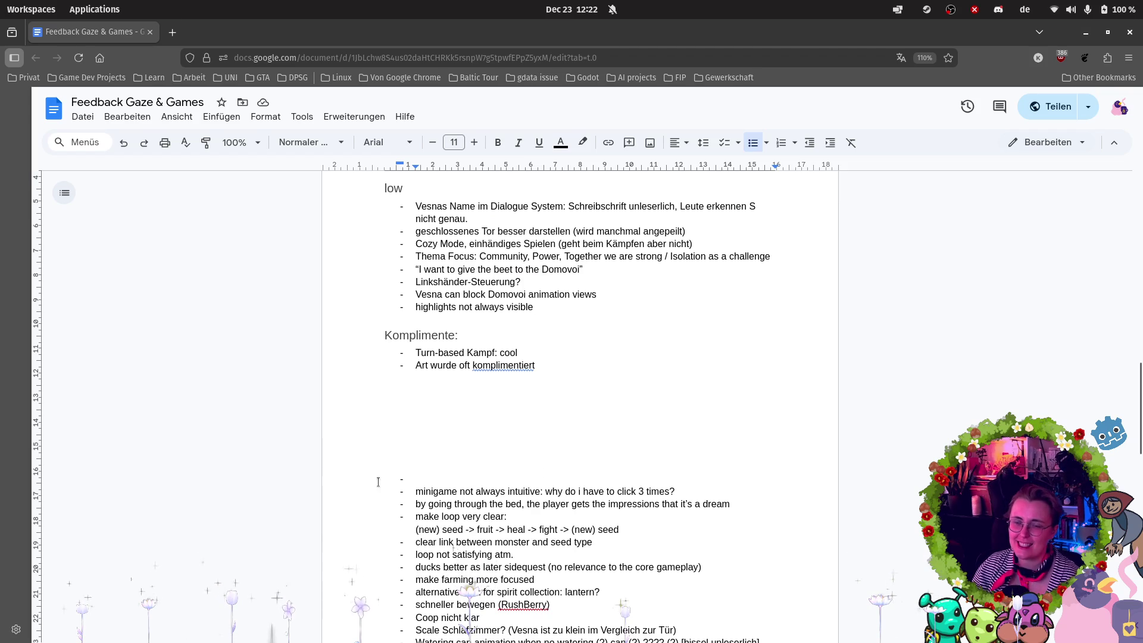
pyautogui.doubleClick(441, 474)
pyautogui.press('BackSpace')
pyautogui.press('BackSpace')
pyautogui.press('BackSpace')
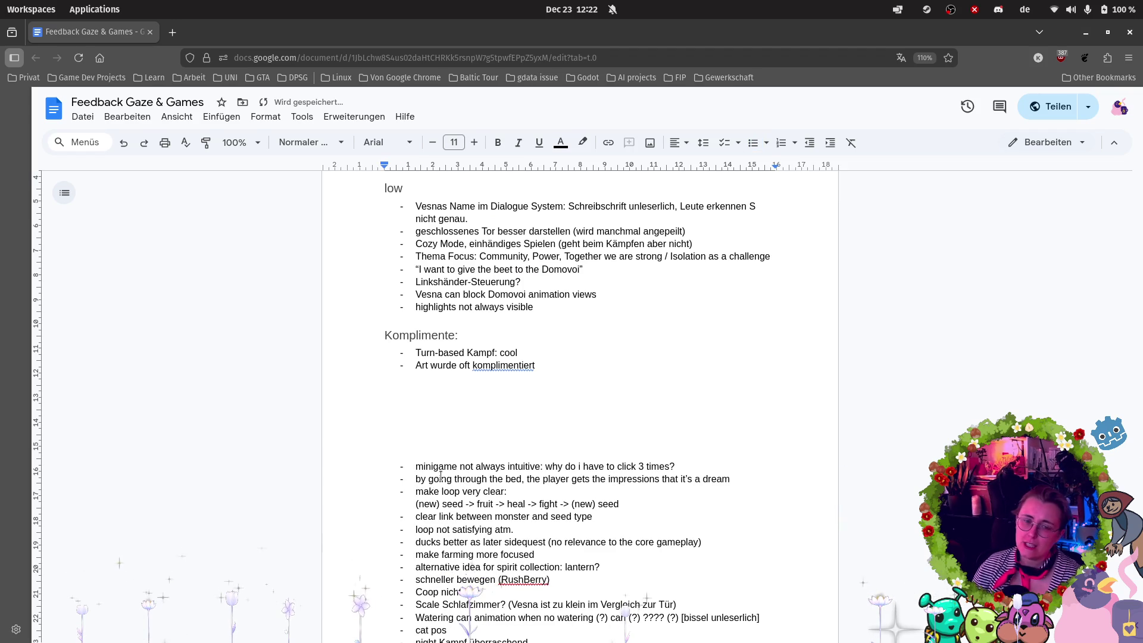
pyautogui.scroll(-6, 670, 407)
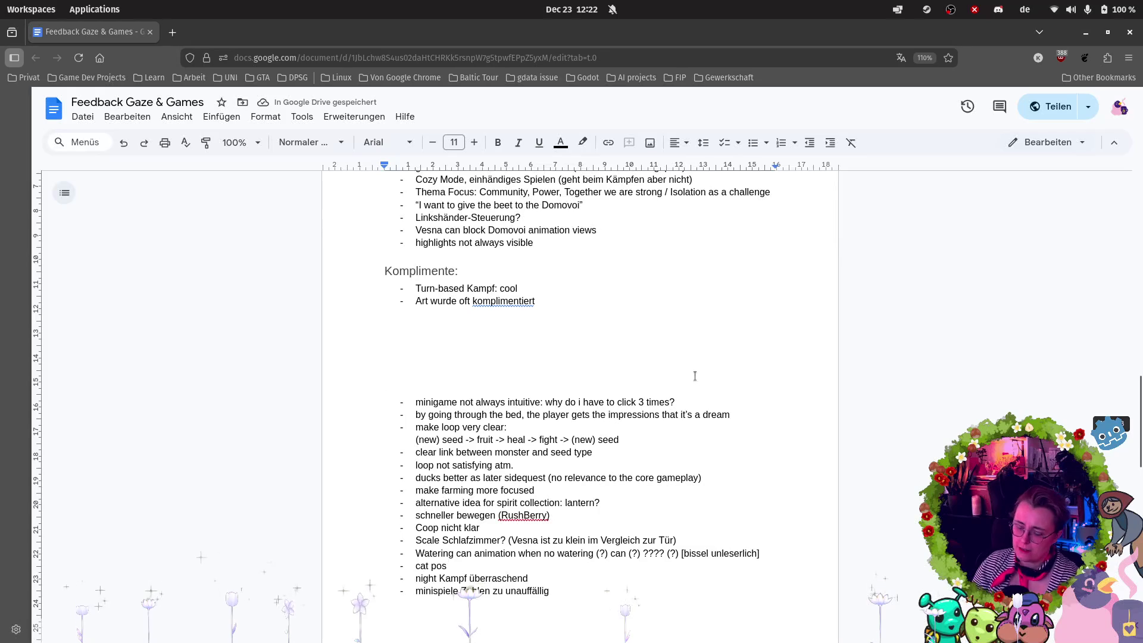
pyautogui.press('BackSpace')
pyautogui.press('BackSpace')
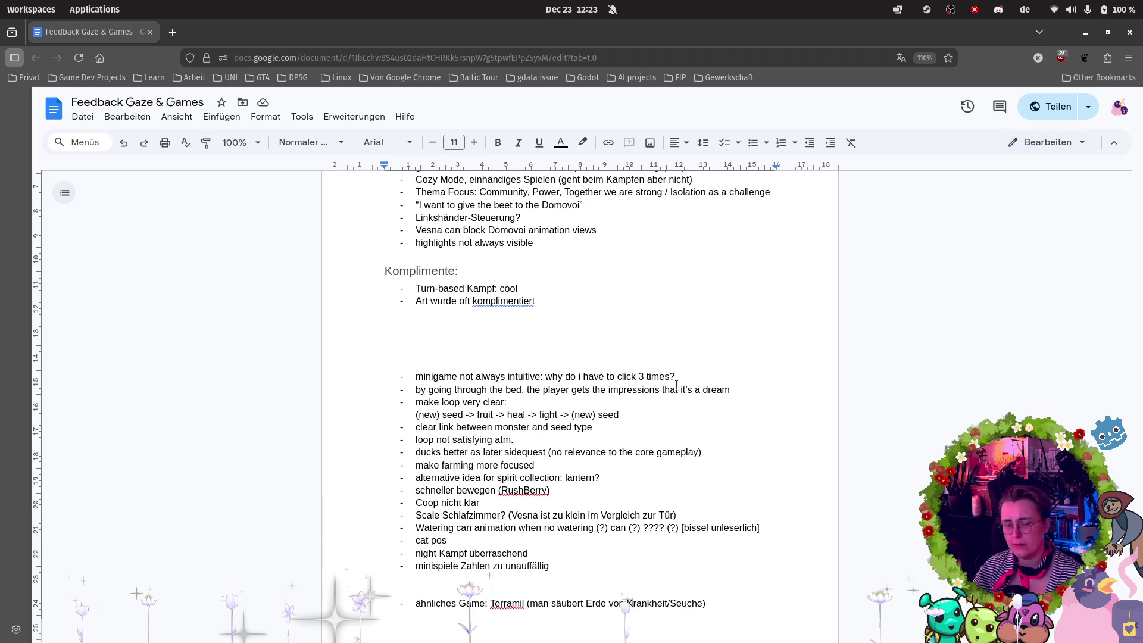
pyautogui.write('ähnliches Game: Terramil (man säubert Erde von Krankheit/Seuche)')
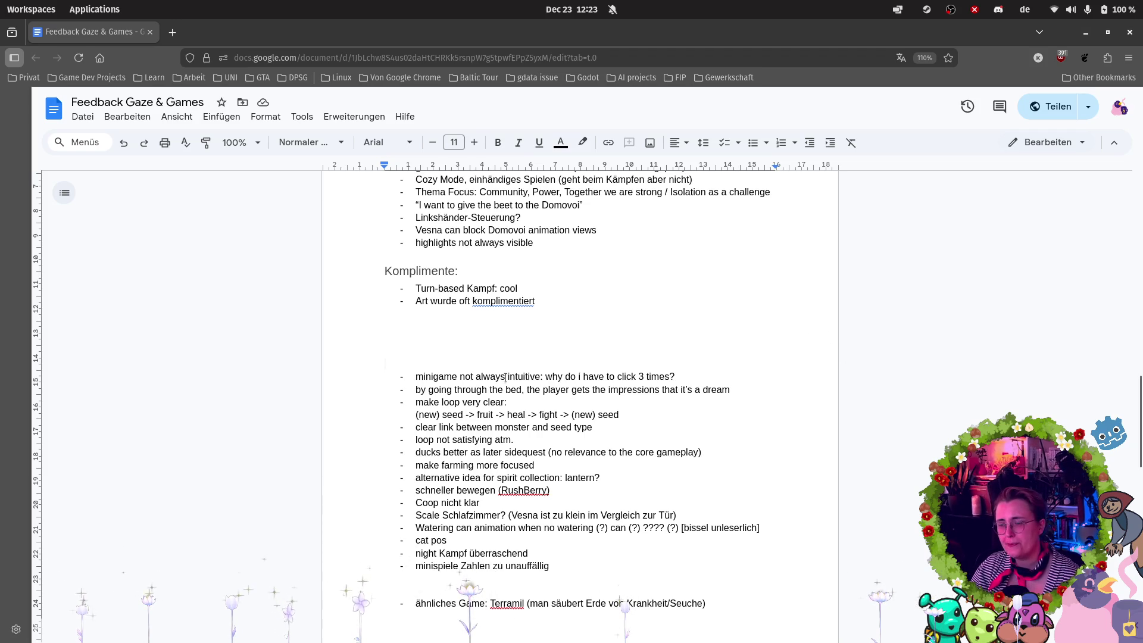
pyautogui.moveTo(358, 258); pyautogui.dragTo(543, 278)
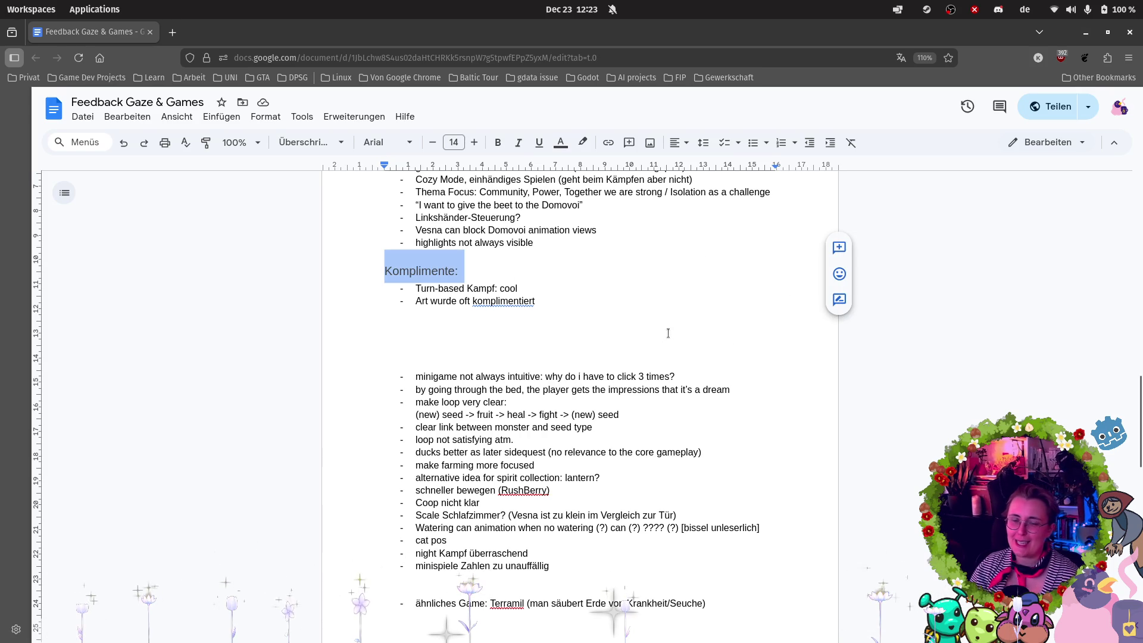
pyautogui.click(698, 366)
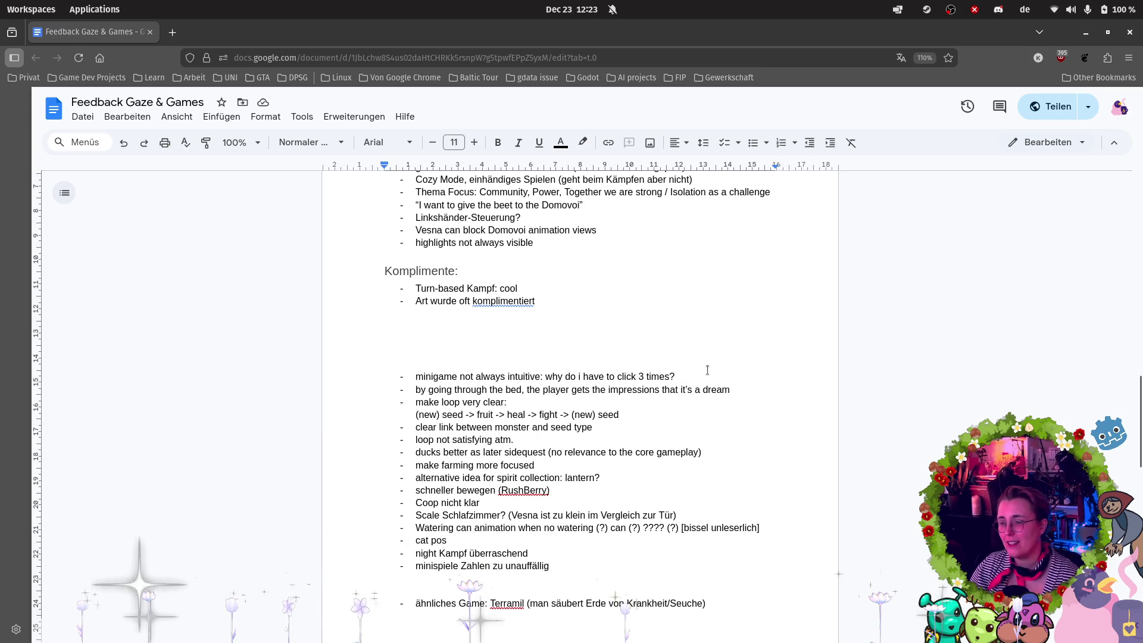
# Move 'minigame not always intuitive: why do i have to click 3 times?' after 'highlights not always visible'.
pyautogui.moveTo(707, 372)
pyautogui.mouseDown()
pyautogui.moveTo(456, 390)
pyautogui.moveTo(384, 379)
pyautogui.mouseUp()
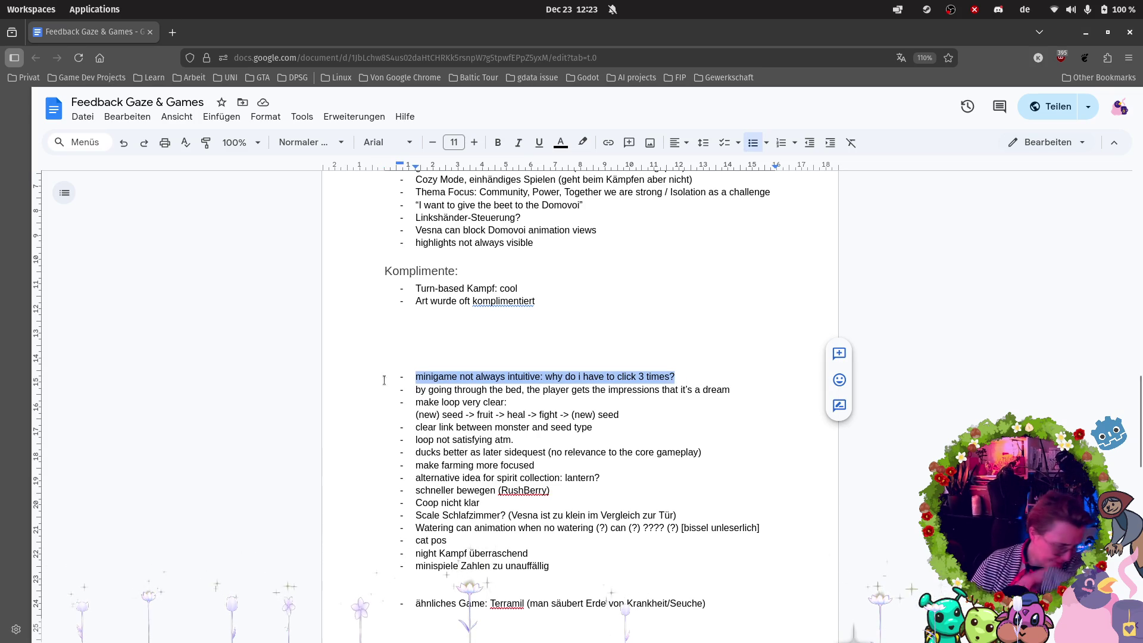
pyautogui.press('BackSpace')
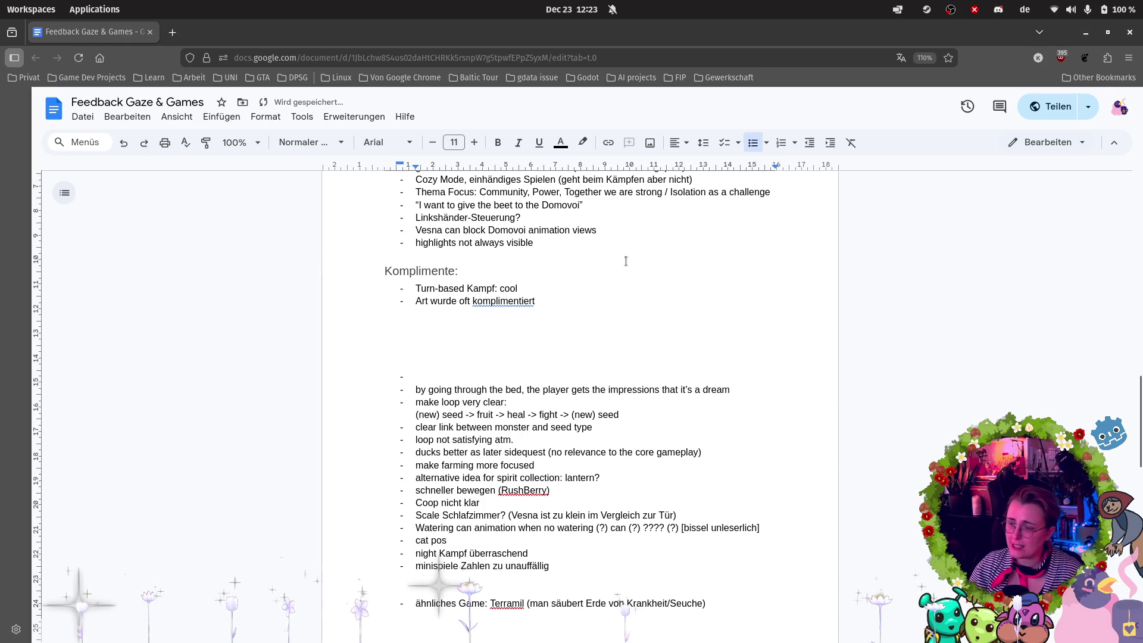
pyautogui.click(571, 241)
pyautogui.hotkey('ctrl', 'v')
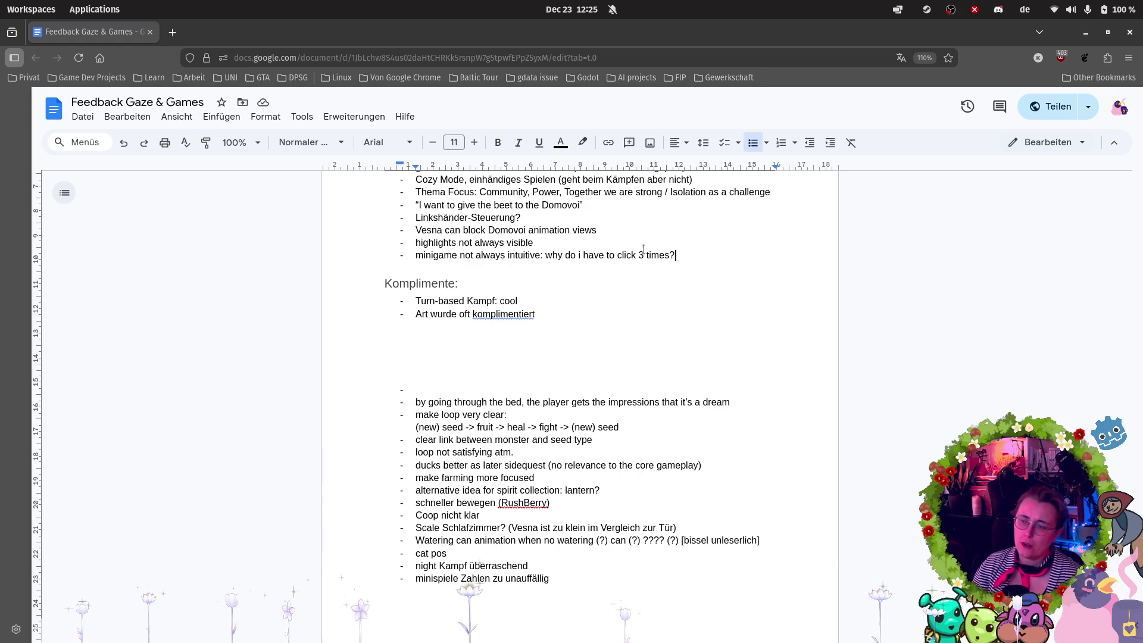
# Select the 'Turn-based Kampf' compliment text.
pyautogui.moveTo(517, 300); pyautogui.dragTo(402, 302)
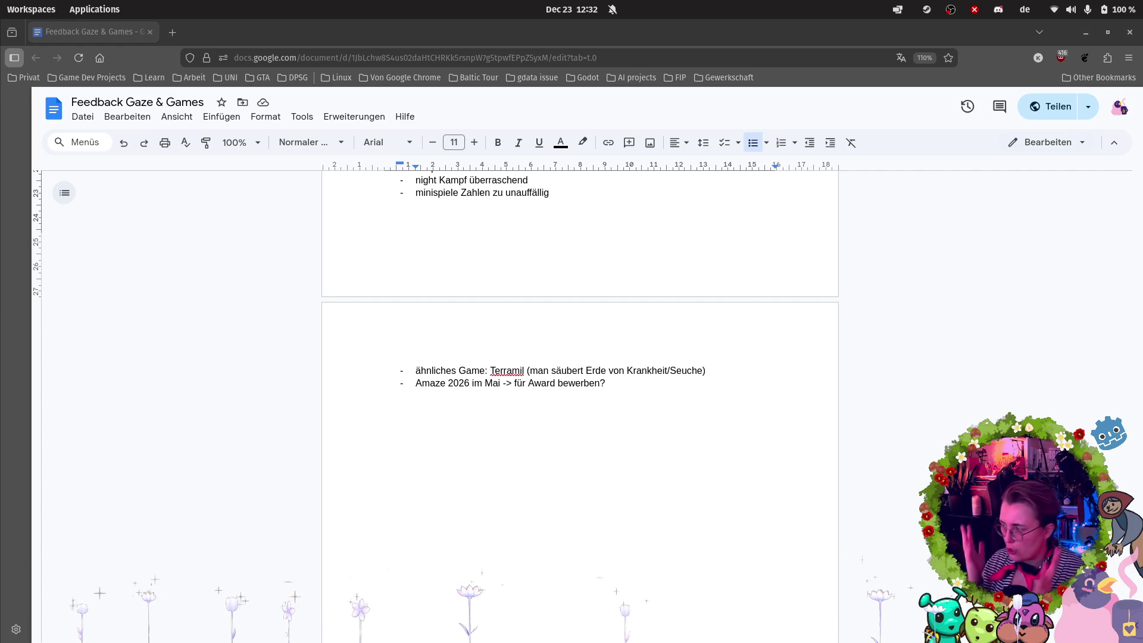
# Move the minigame-intuitiveness note from the low list into the empty Game Design high bullet.
pyautogui.scroll(10, 472, 316)
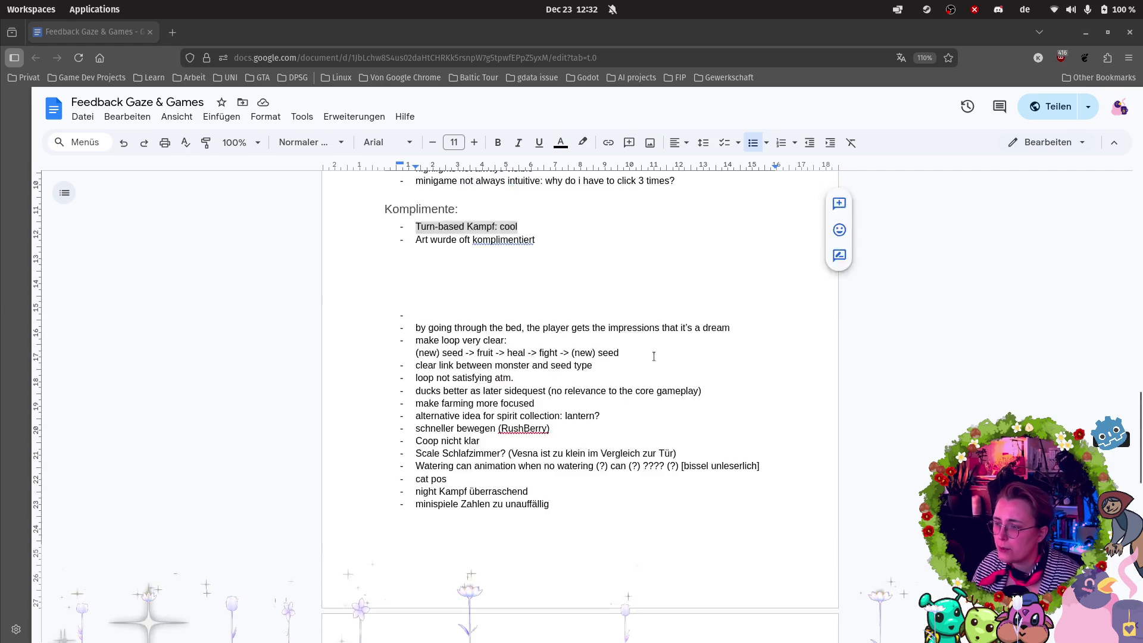
pyautogui.scroll(3, 651, 355)
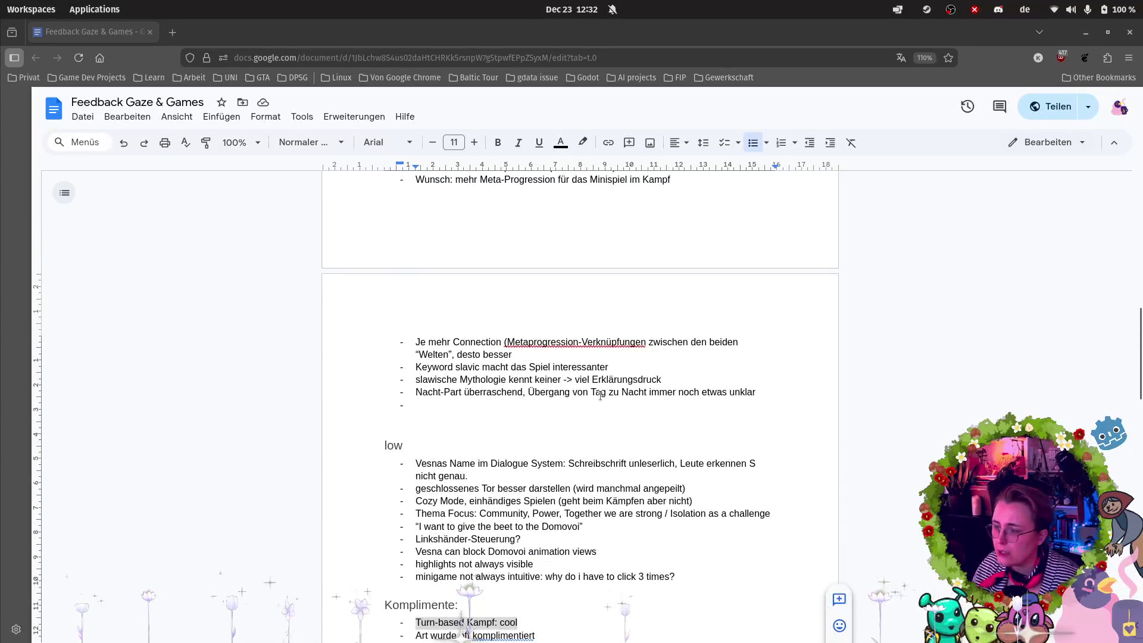
pyautogui.scroll(-2, 571, 452)
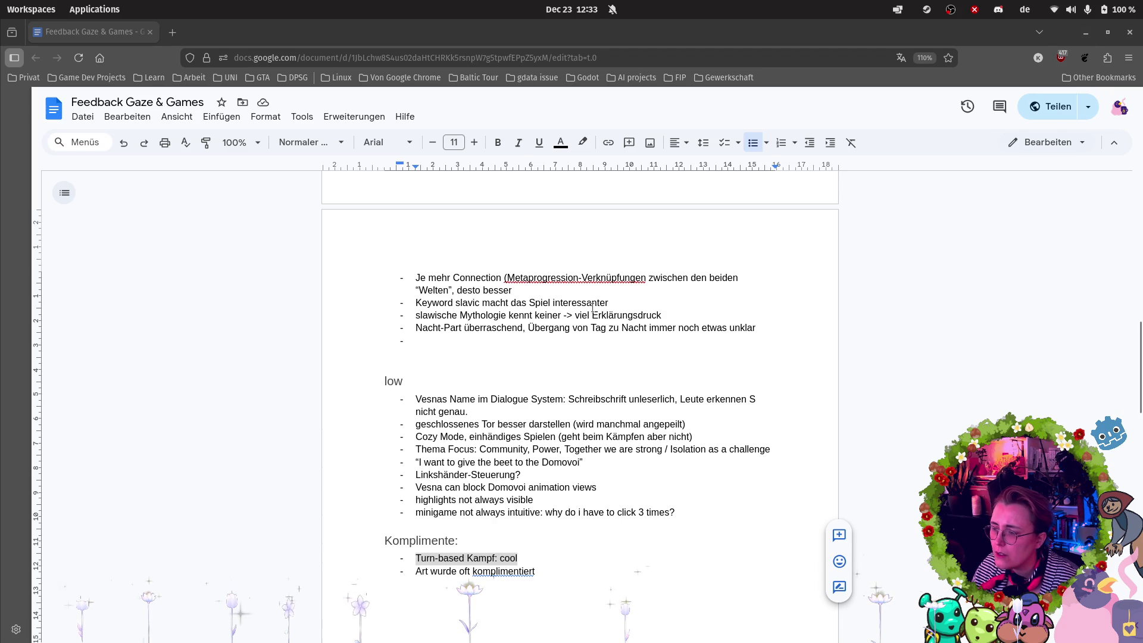
pyautogui.scroll(2, 592, 307)
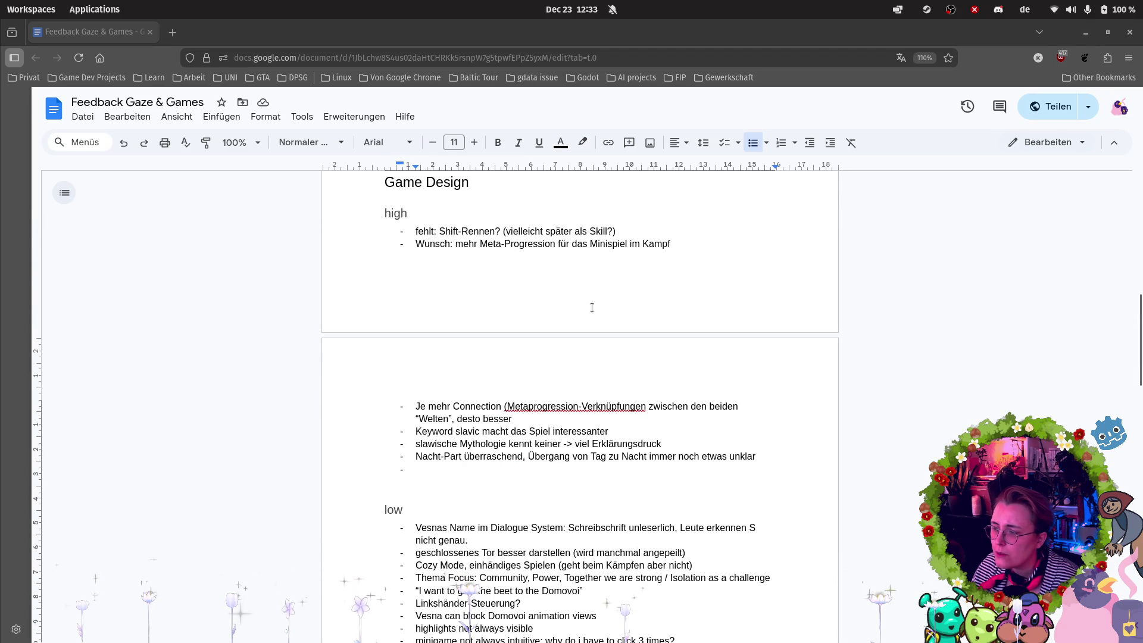
pyautogui.scroll(-2, 547, 493)
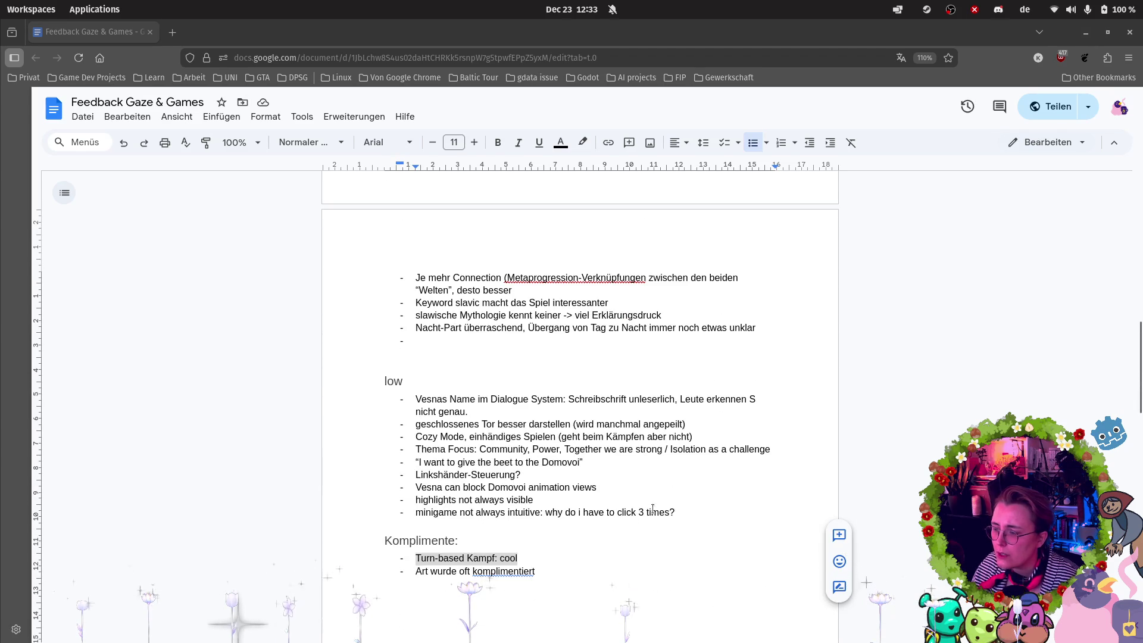
pyautogui.tripleClick(672, 511)
pyautogui.hotkey('ctrl', 'c')
pyautogui.press('BackSpace')
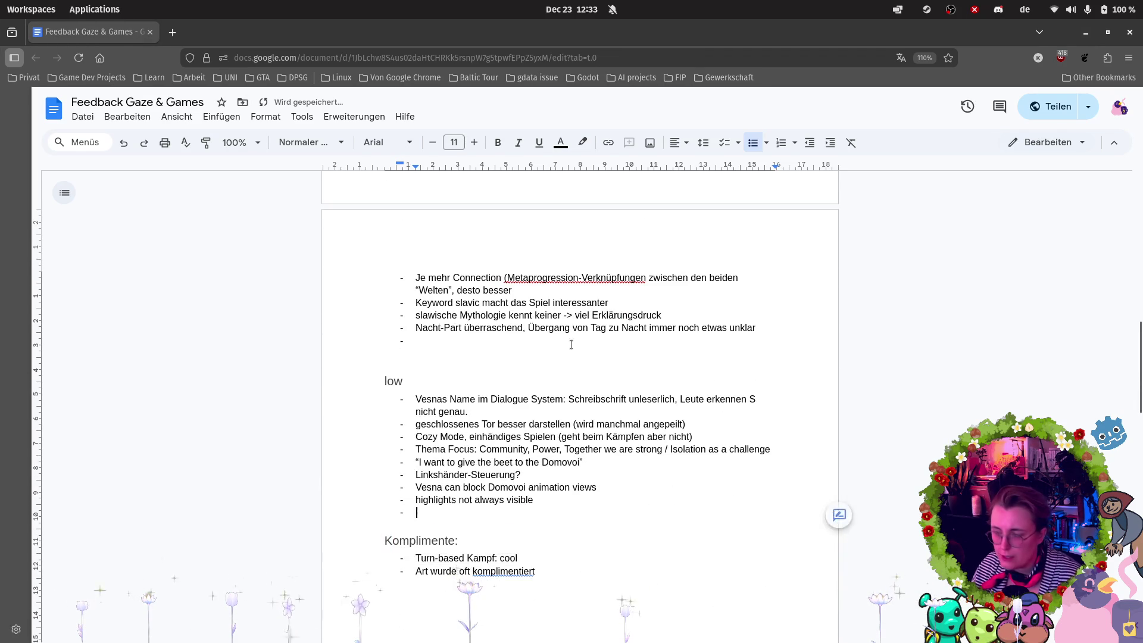
pyautogui.scroll(3, 593, 304)
pyautogui.click(698, 307)
pyautogui.press('Return')
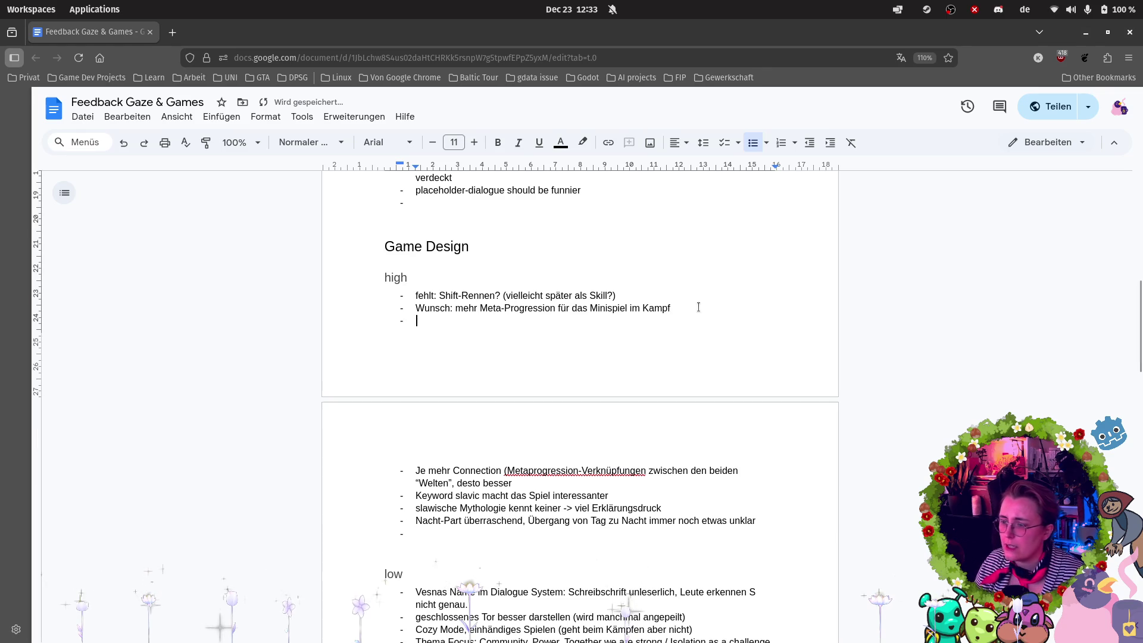
pyautogui.hotkey('ctrl', 'v')
# Add an indented 'Vorschlag' sub-bullet: default minigame rounds = 1, star-marked fields retrigger the minigame.
pyautogui.press('Return')
pyautogui.press('Tab')
pyautogui.write('Vorsch')
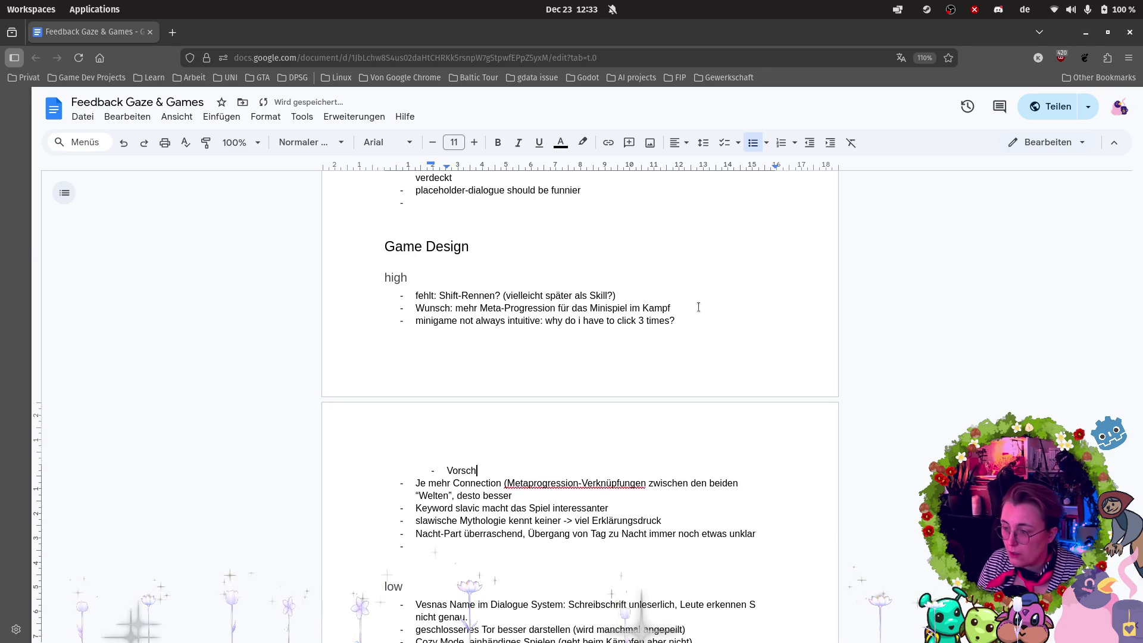
pyautogui.write('lag zur')
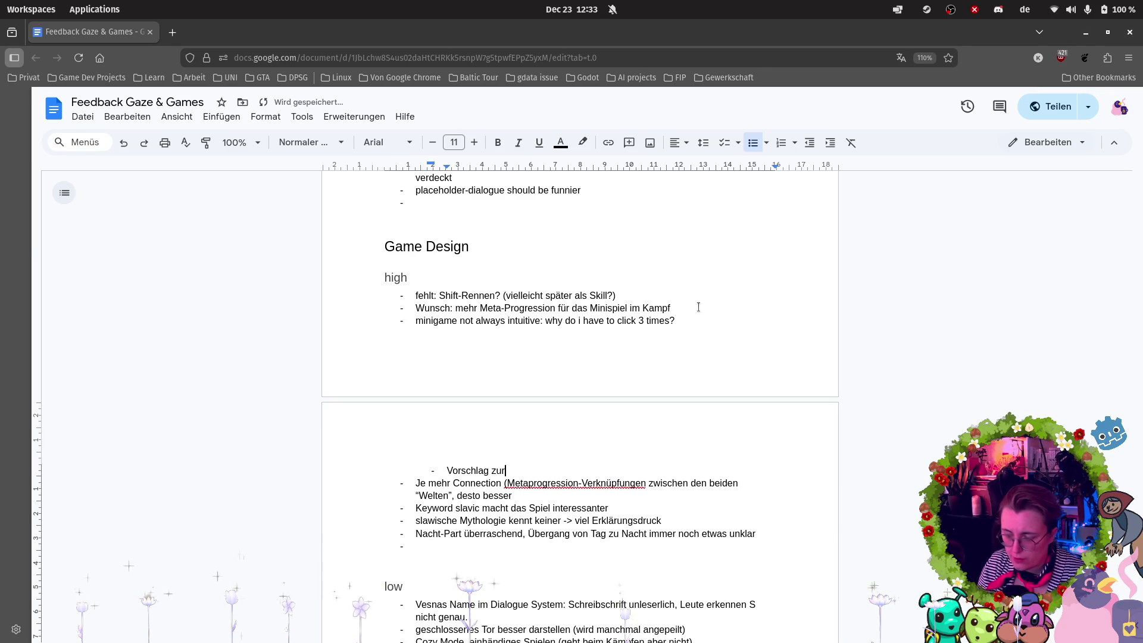
pyautogui.write(' Komb')
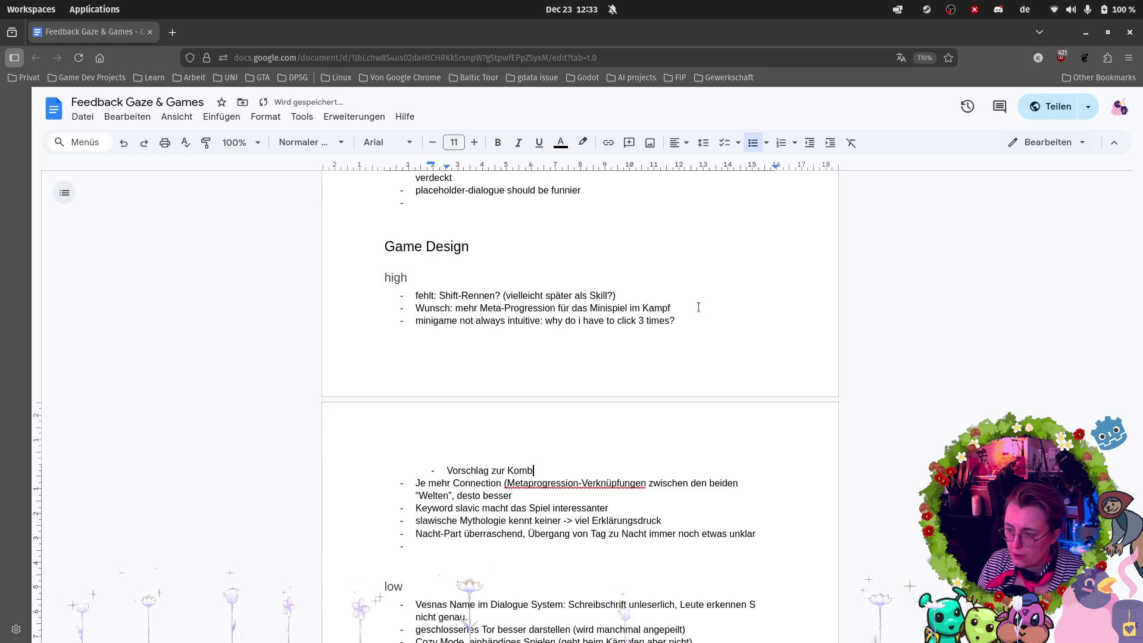
pyautogui.write('ination')
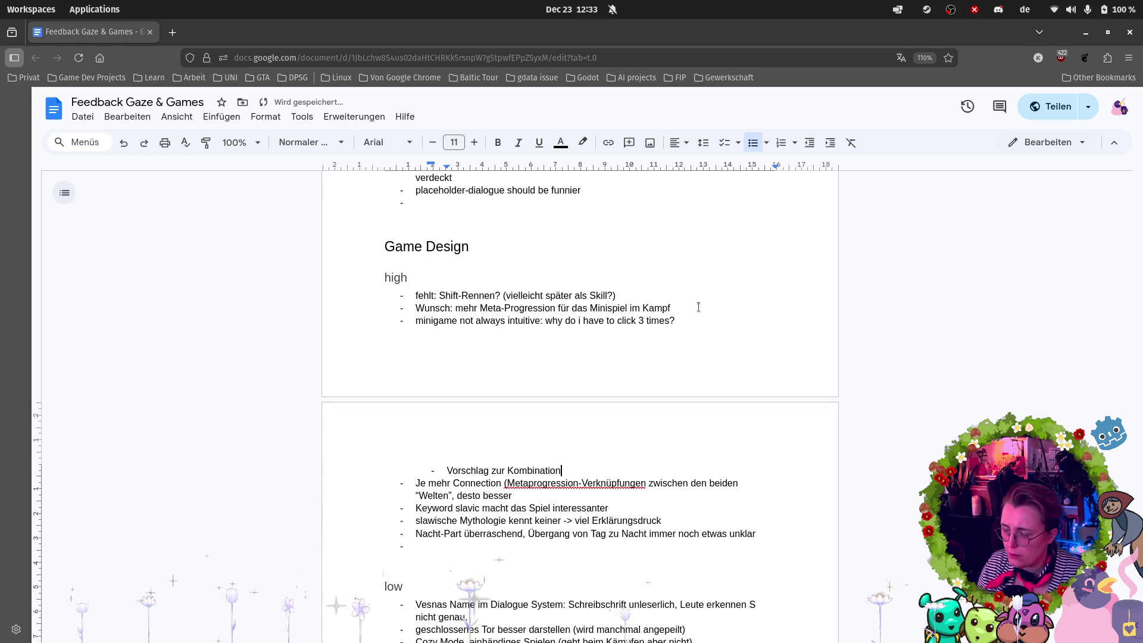
pyautogui.press('BackSpace')
pyautogui.press('BackSpace')
pyautogui.press('BackSpace')
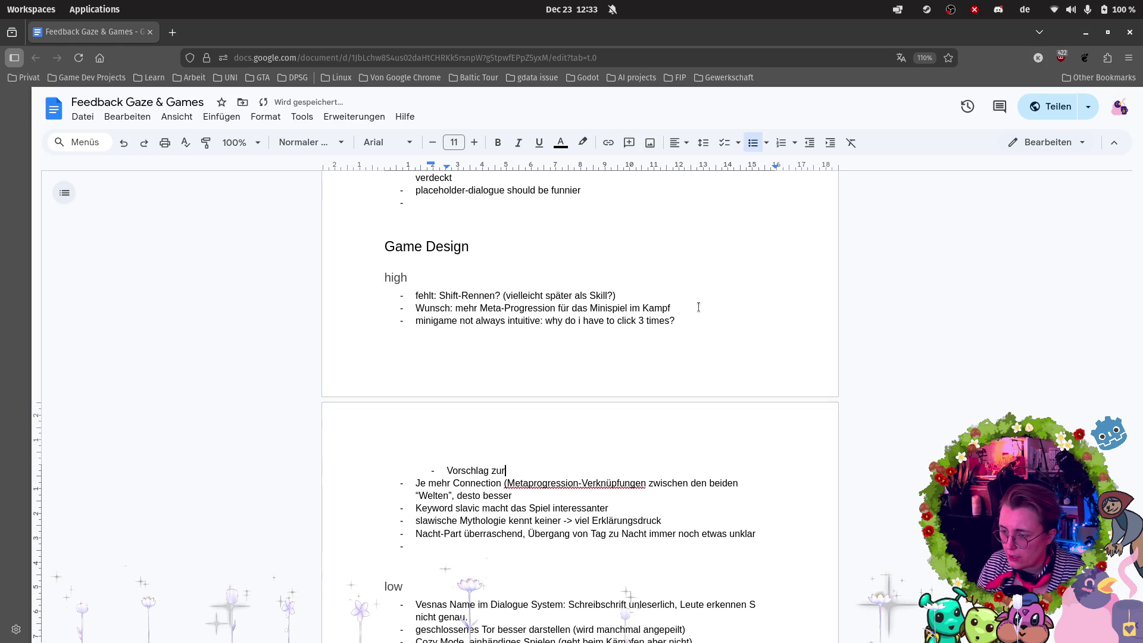
pyautogui.write('g:')
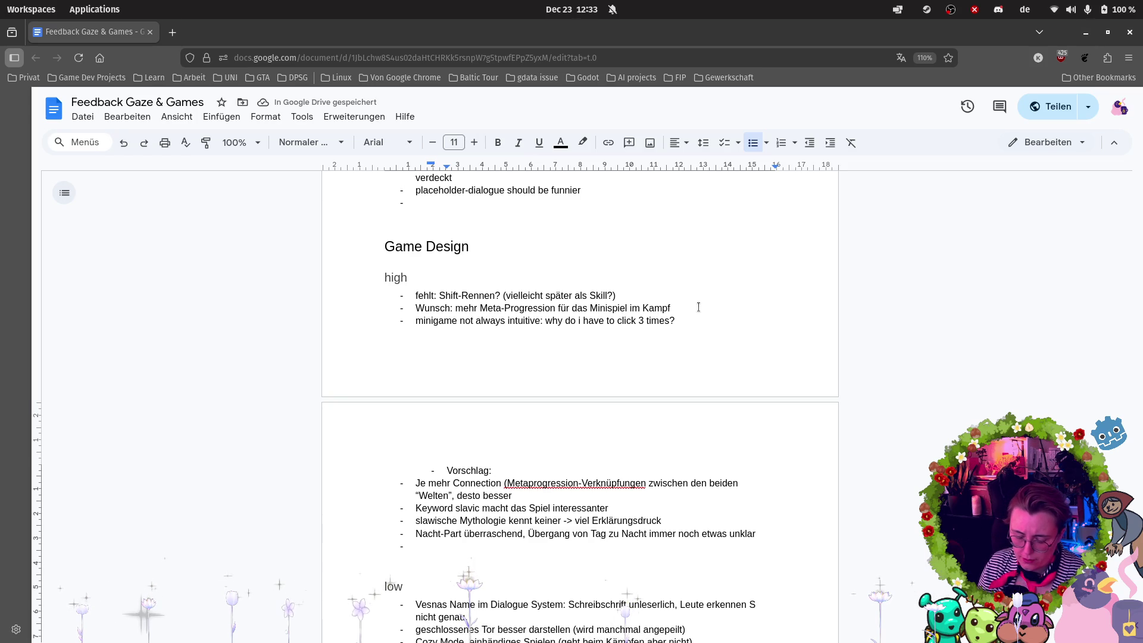
pyautogui.write(' De')
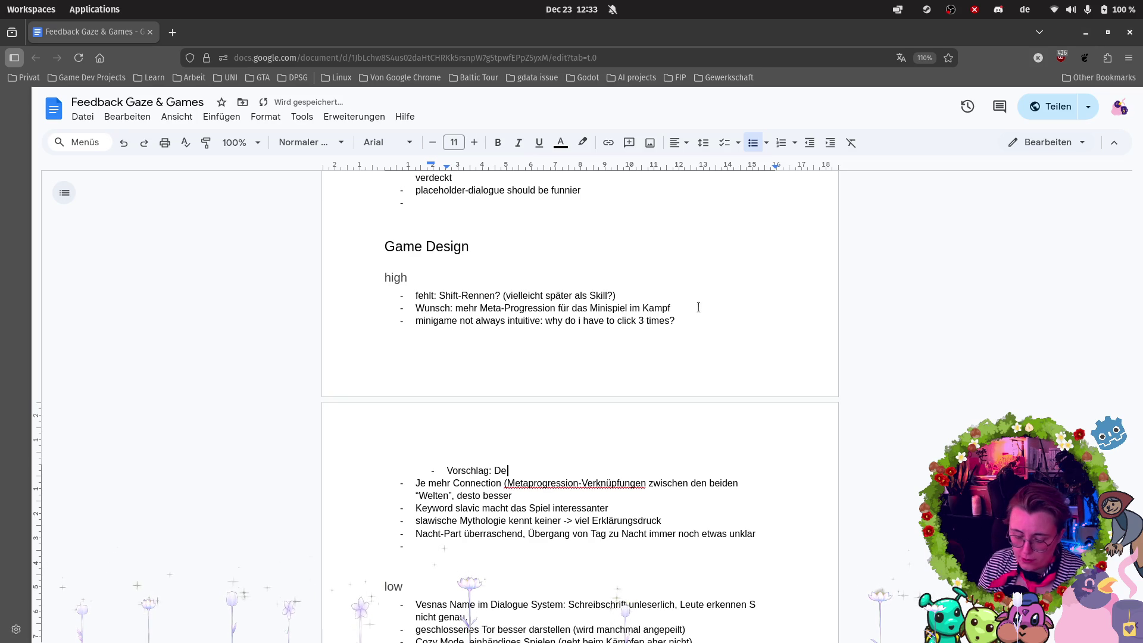
pyautogui.write('fault Minispiele-')
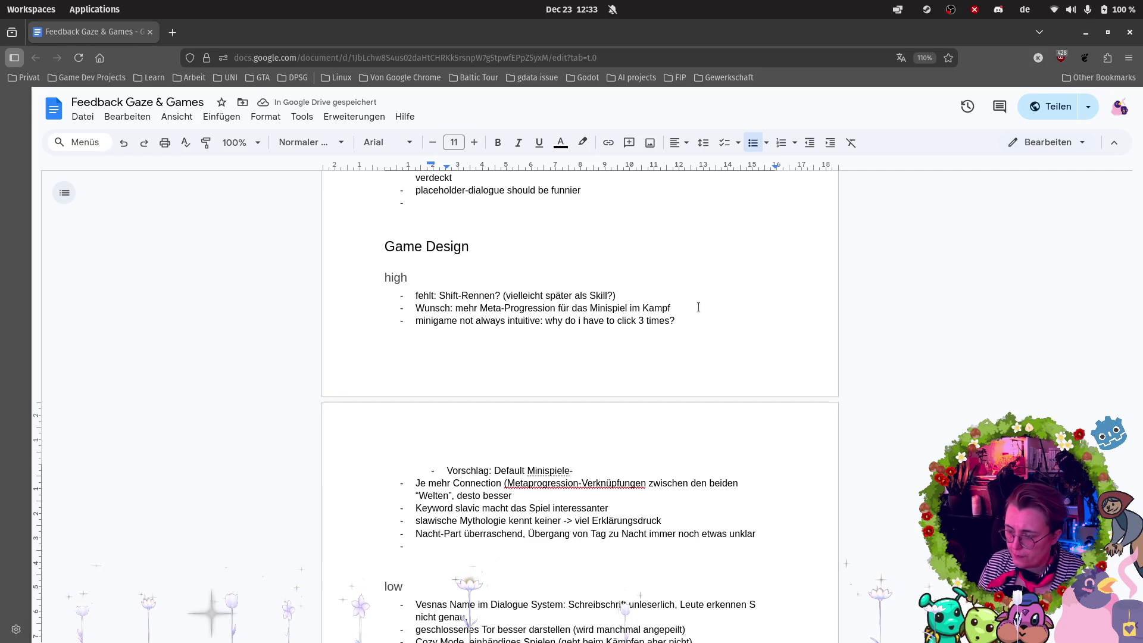
pyautogui.write('Anzeige')
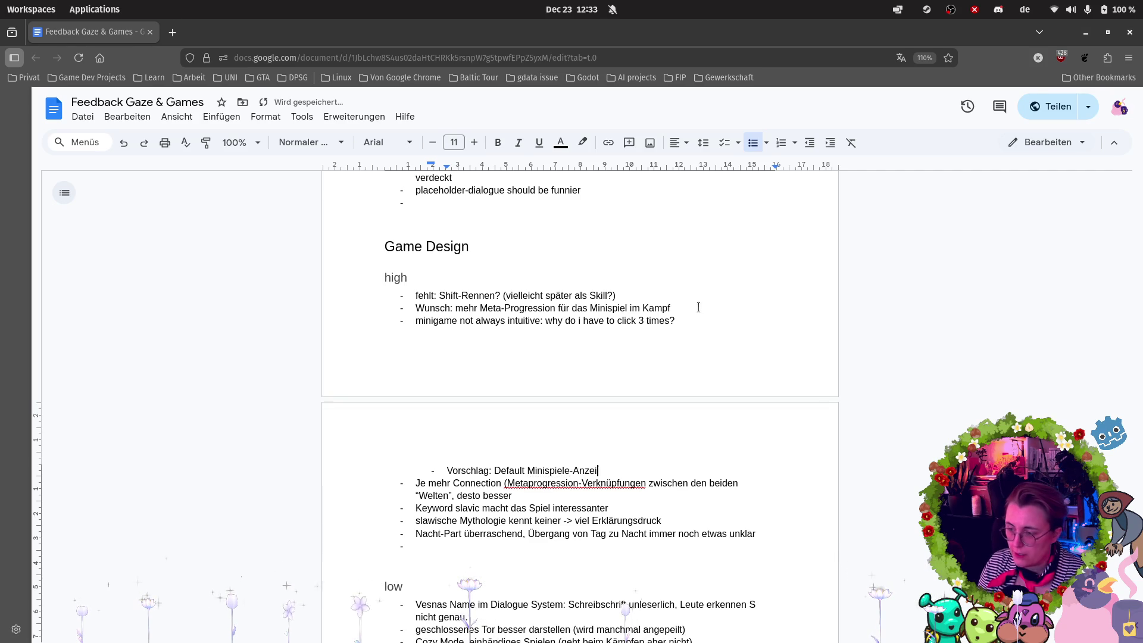
pyautogui.press('BackSpace')
pyautogui.press('BackSpace')
pyautogui.press('BackSpace')
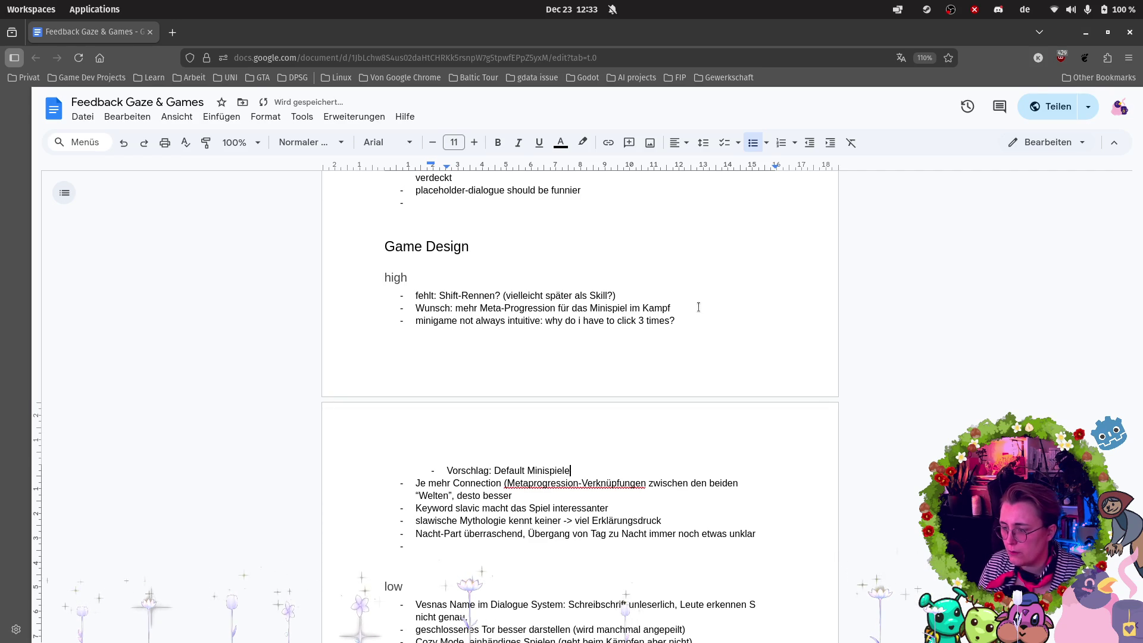
pyautogui.write('iel-Anzahl de')
pyautogui.write('r Rungfe')
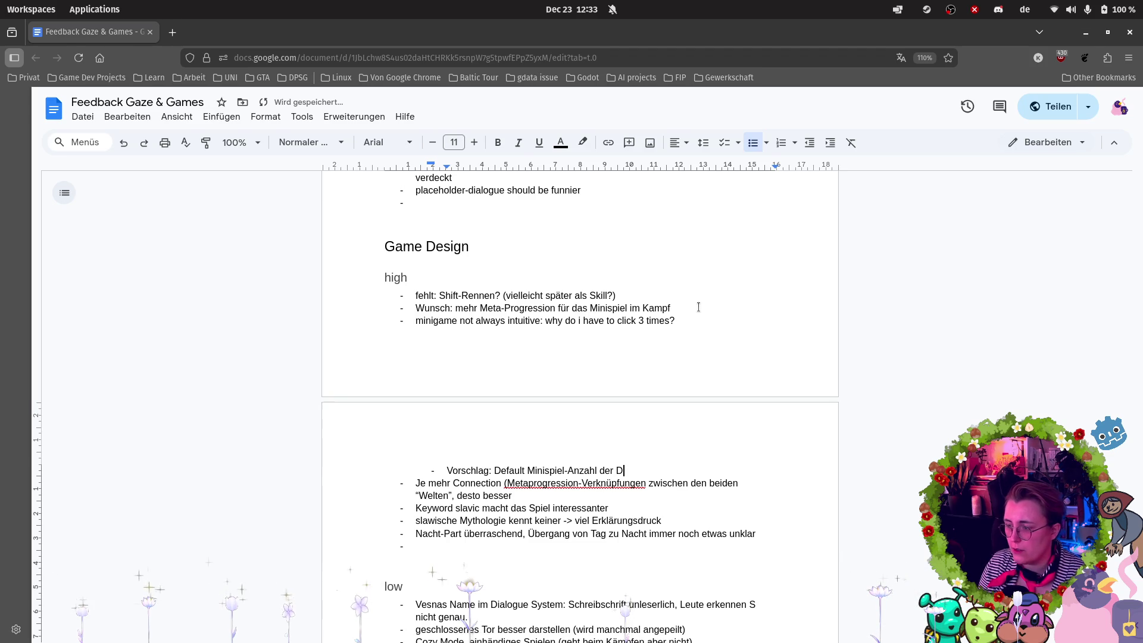
pyautogui.write('en = 1, aber n')
pyautogui.press('BackSpace')
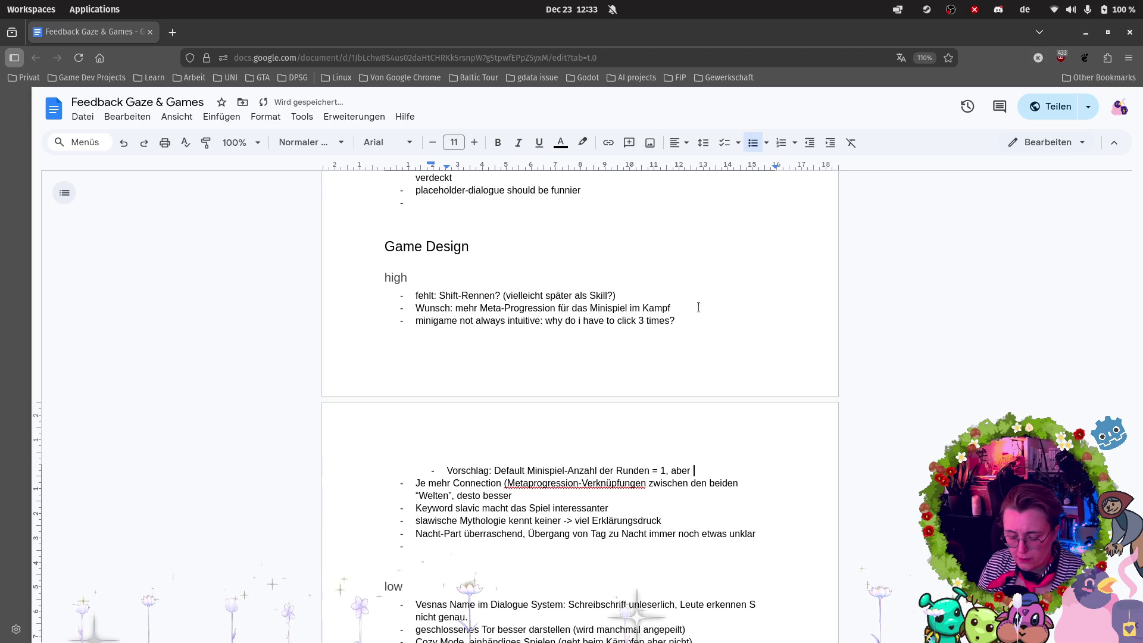
pyautogui.write('eines')
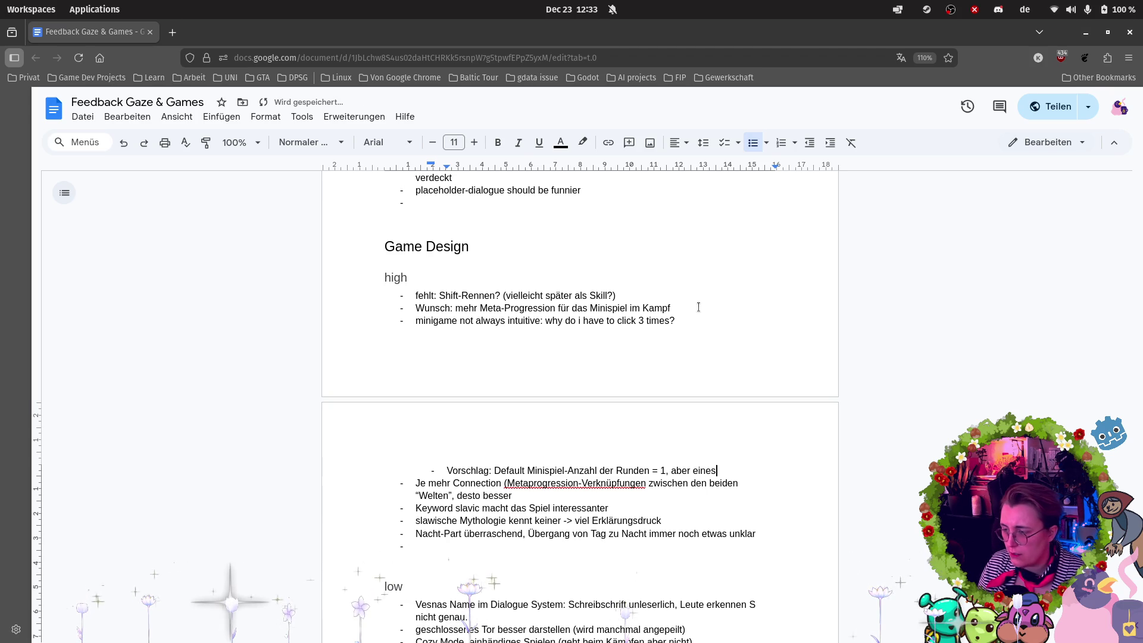
pyautogui.write(' (oder mehr')
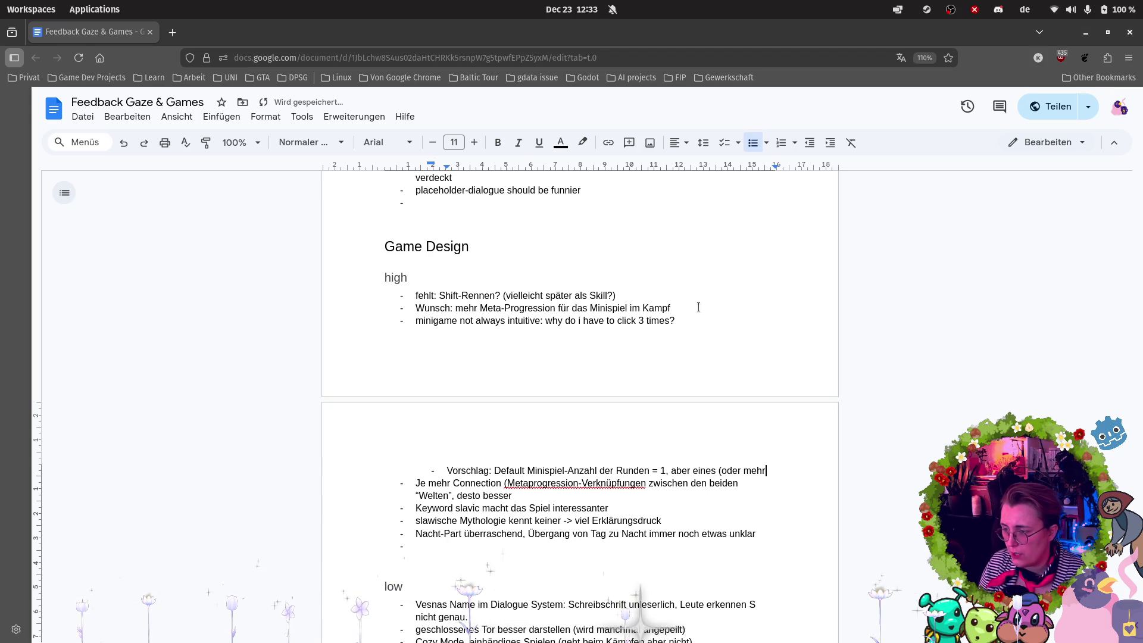
pyautogui.write('?) der Felder sind ')
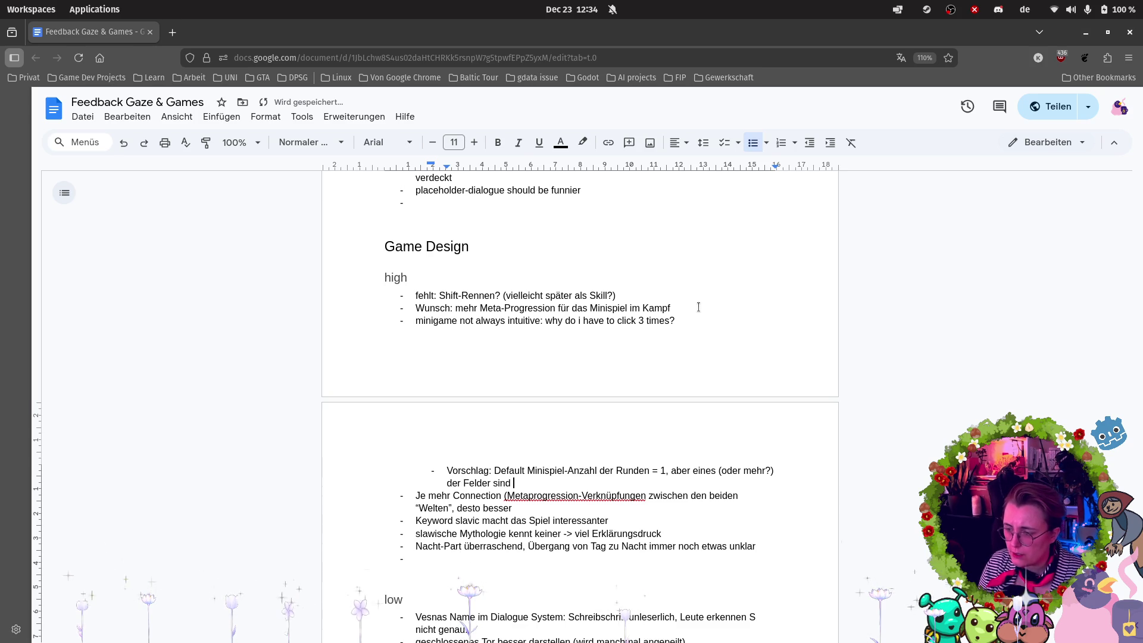
pyautogui.write('mit einem Ste')
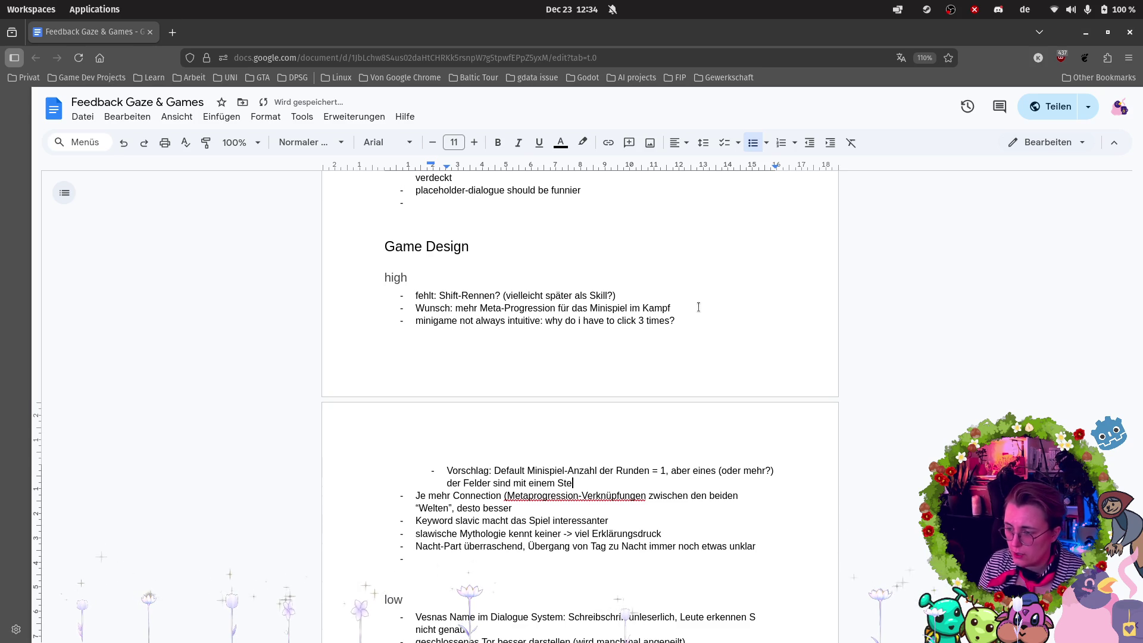
pyautogui.write('rn markiert ')
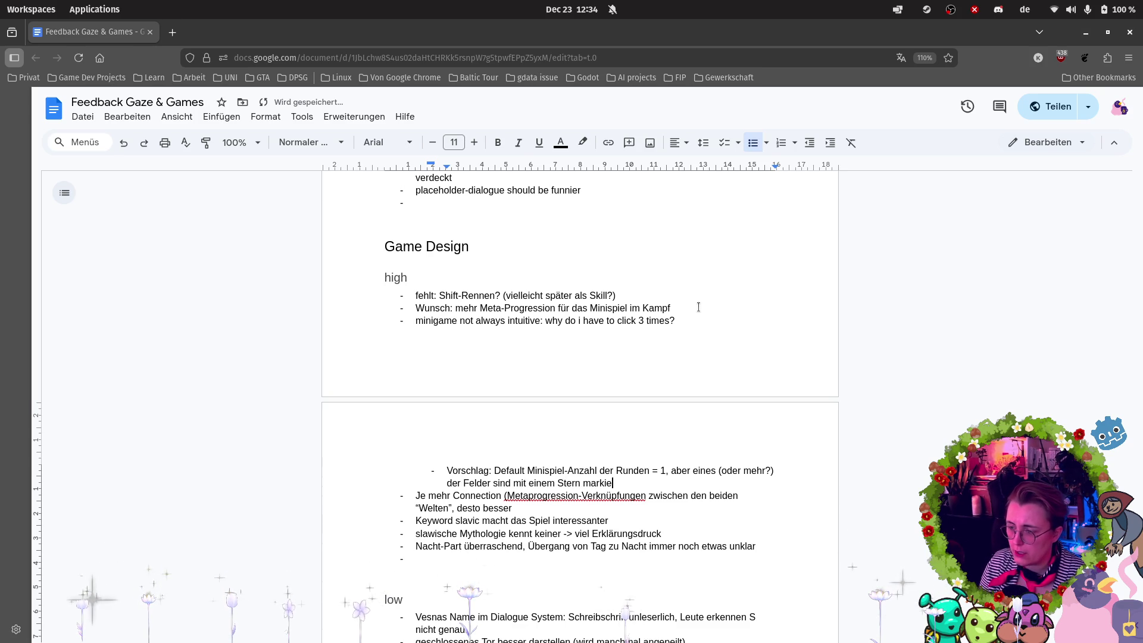
pyautogui.write('und ')
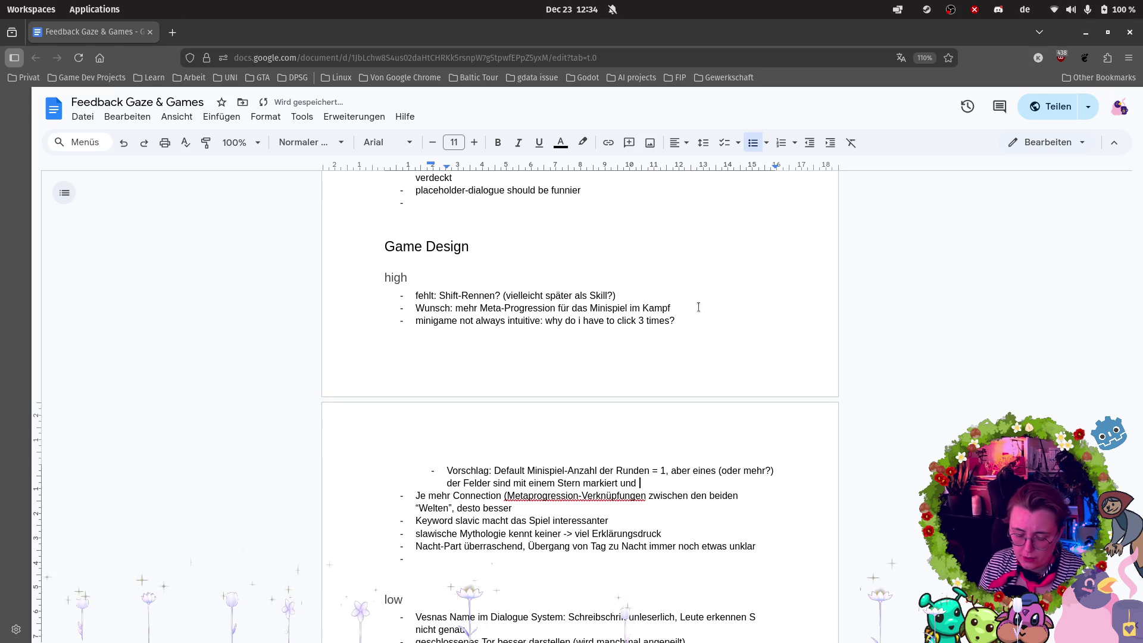
pyautogui.write('triggern das')
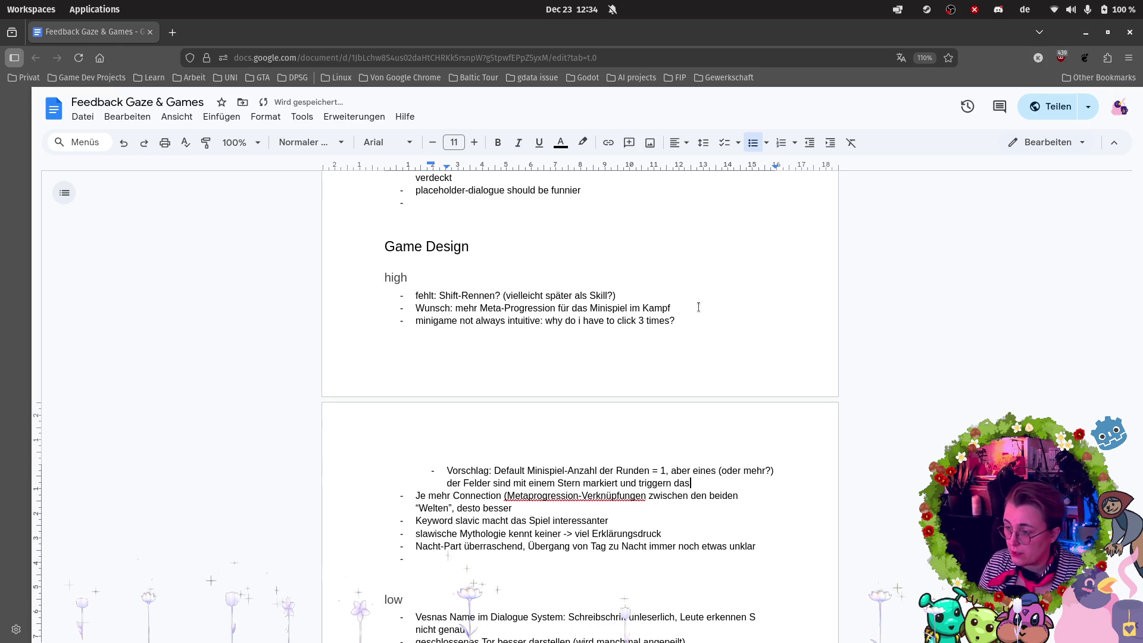
pyautogui.write(' MInispie')
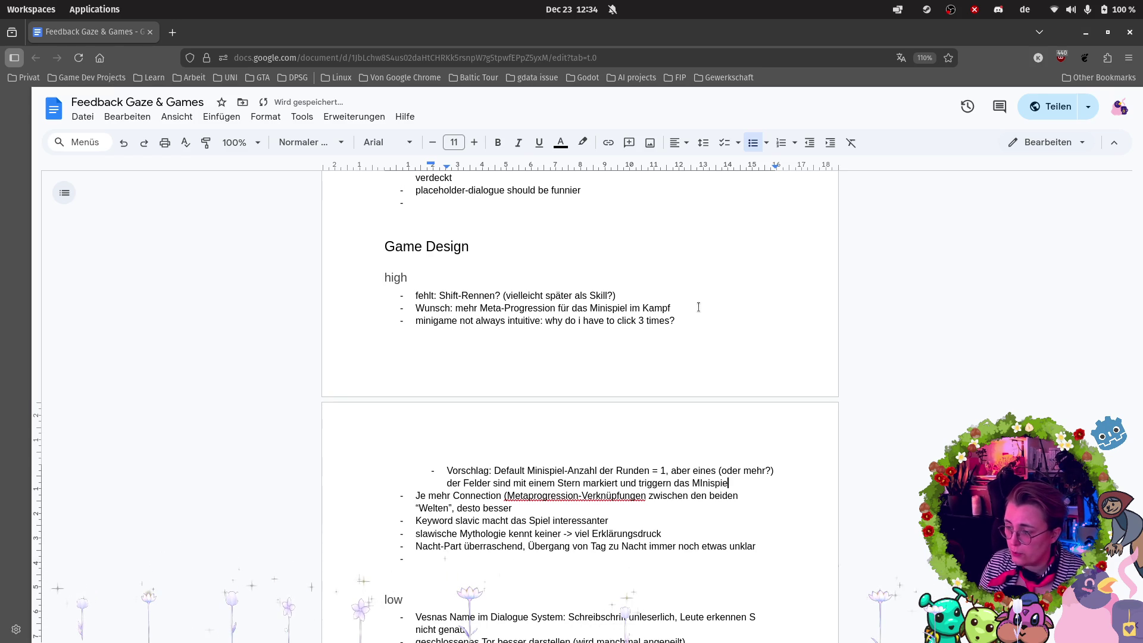
pyautogui.write('l nochmal')
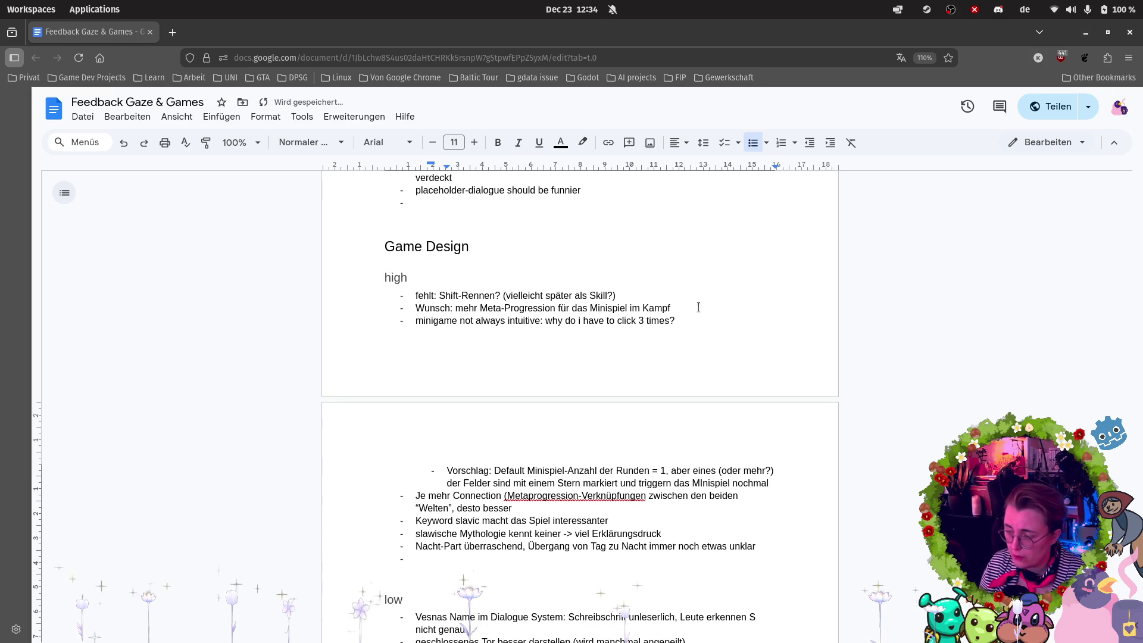
pyautogui.hotkey('shift', 'Return')
# Extend the suggestion with '(bis zu einer maximalen Rundenzahl von 3?), wodurch man Kombos erspielen'.
pyautogui.write('-')
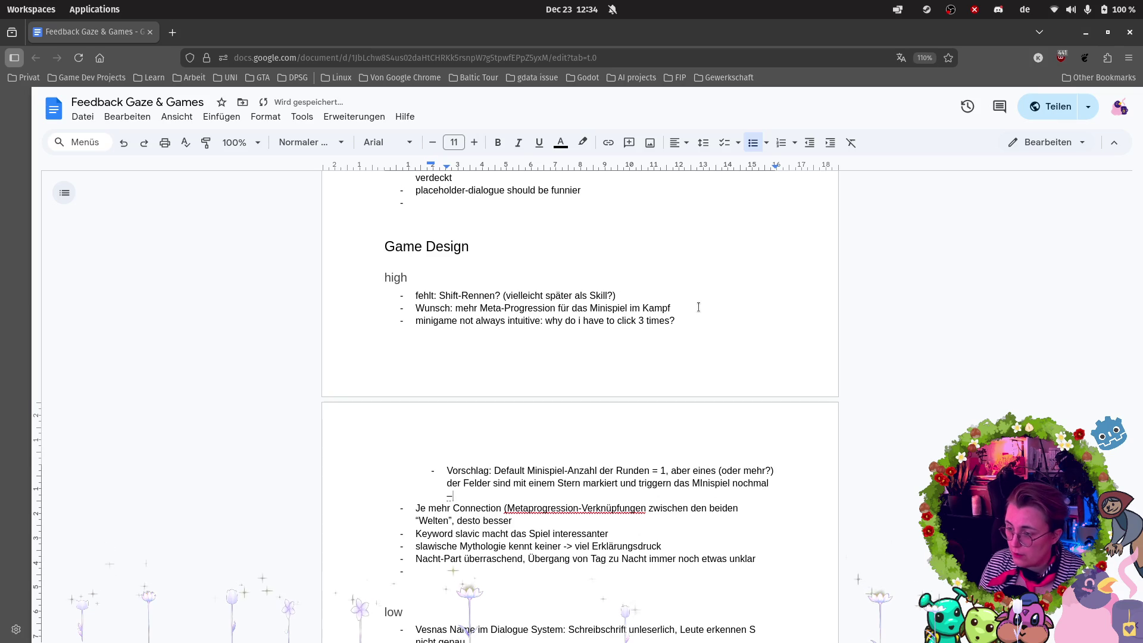
pyautogui.press('BackSpace')
pyautogui.press('BackSpace')
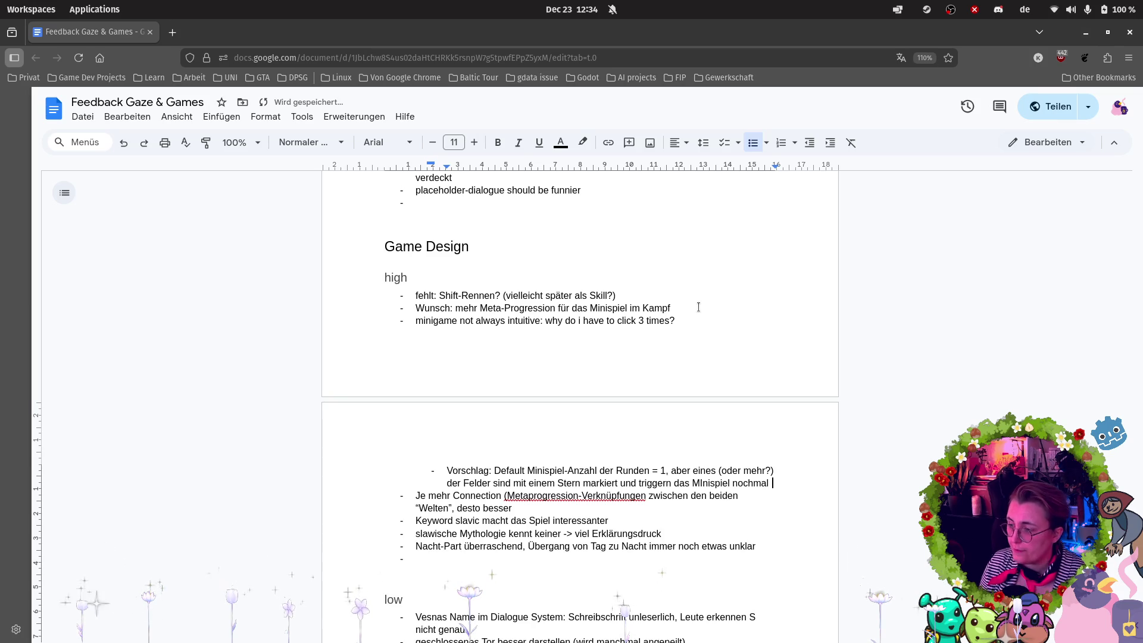
pyautogui.write('(bis zu einer ')
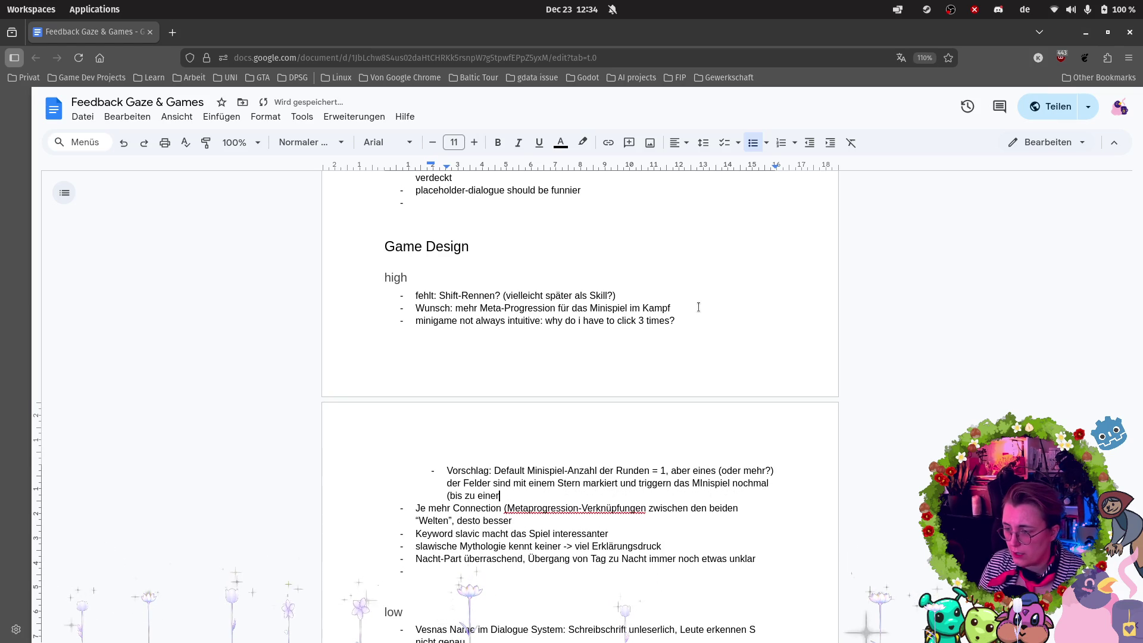
pyautogui.write('maximale')
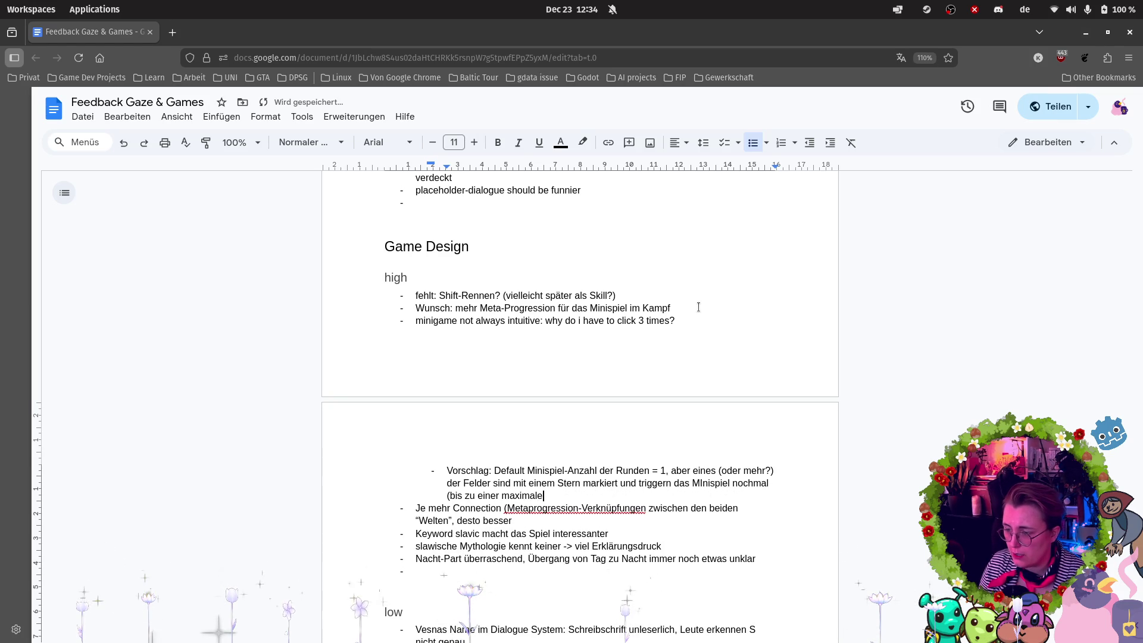
pyautogui.write('n Komvbo')
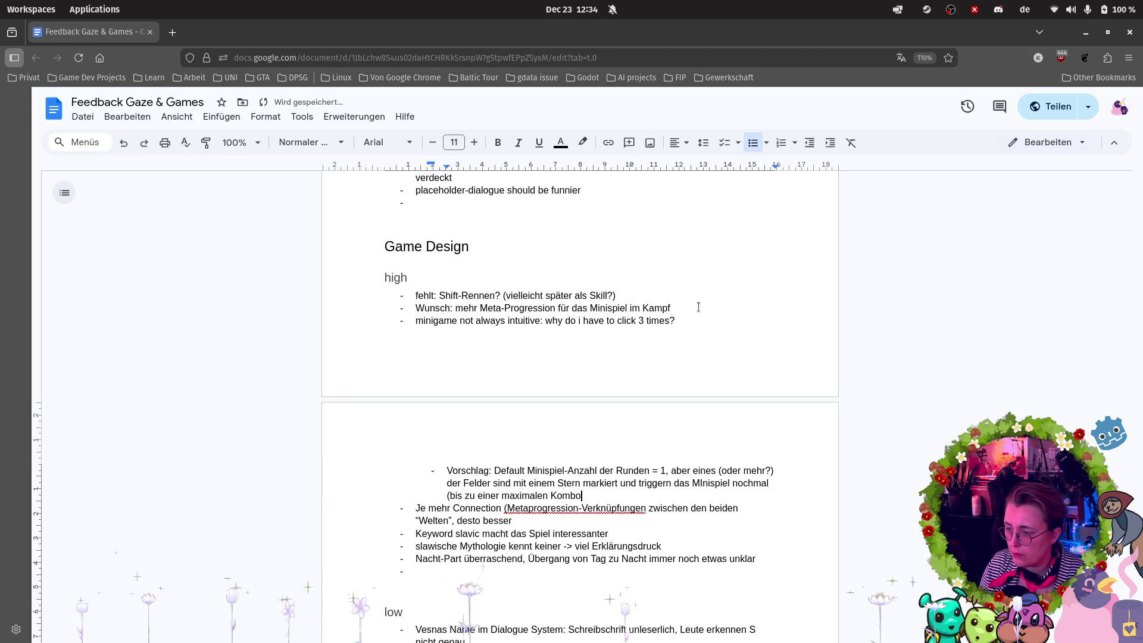
pyautogui.press('BackSpace')
pyautogui.press('BackSpace')
pyautogui.press('BackSpace')
pyautogui.write('Rundenzahl von 3?')
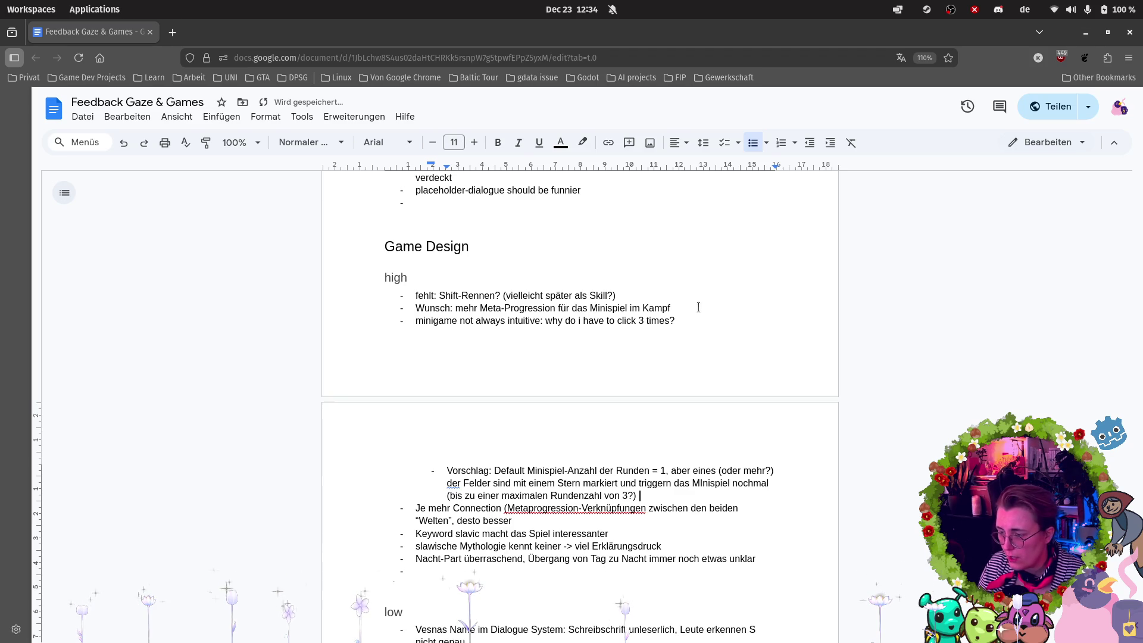
pyautogui.press('BackSpace')
pyautogui.write(', wodurch man')
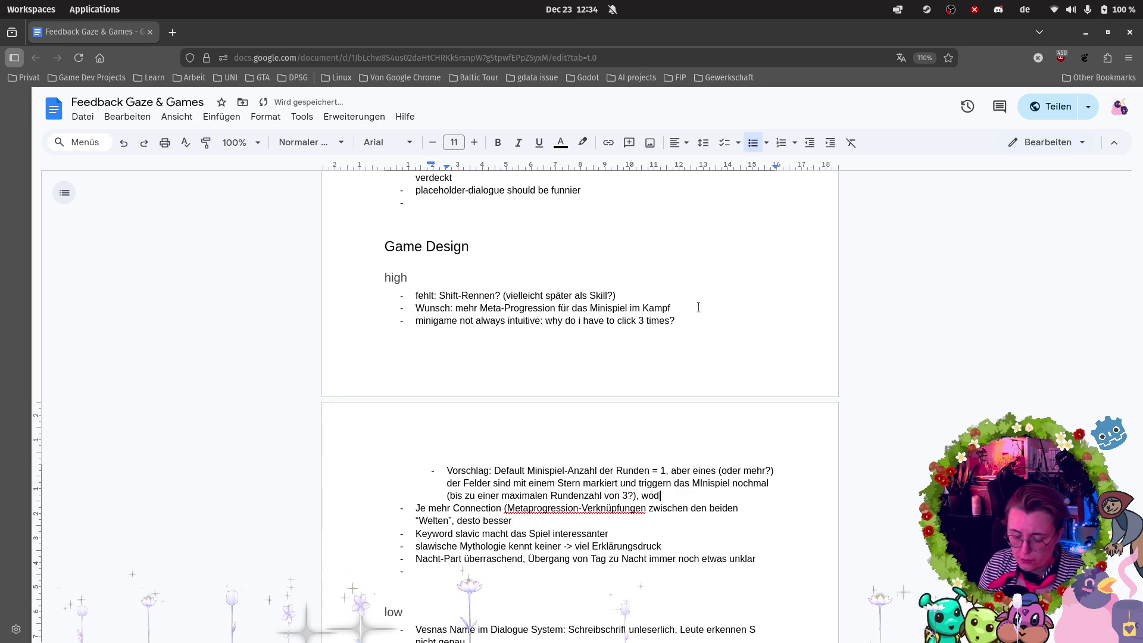
pyautogui.write(' Kombos ')
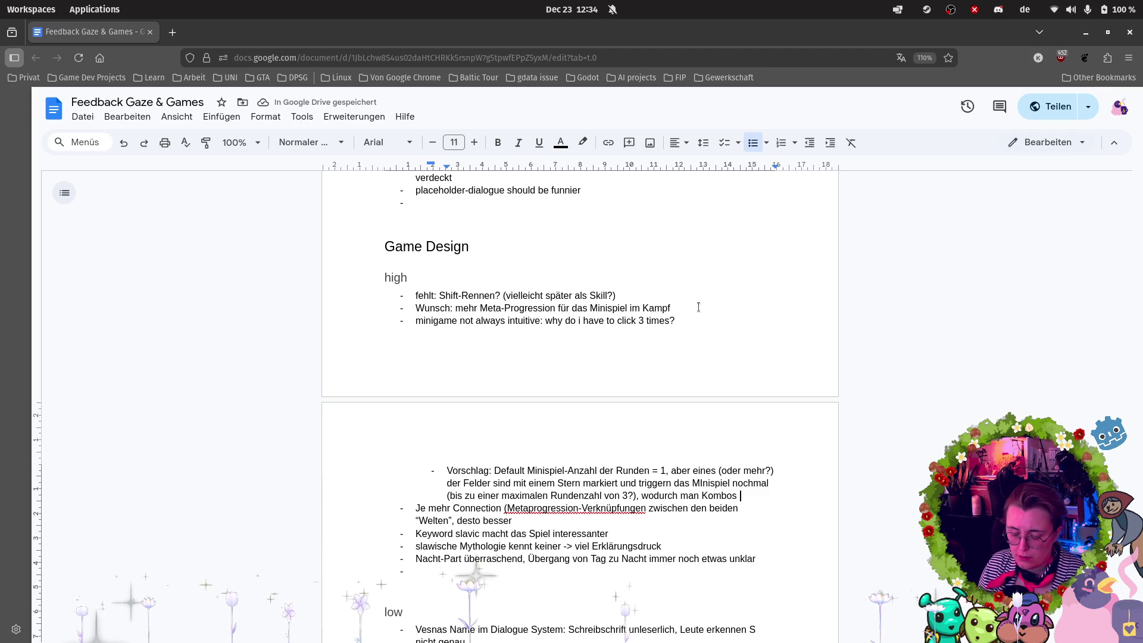
pyautogui.write('erspielen kann')
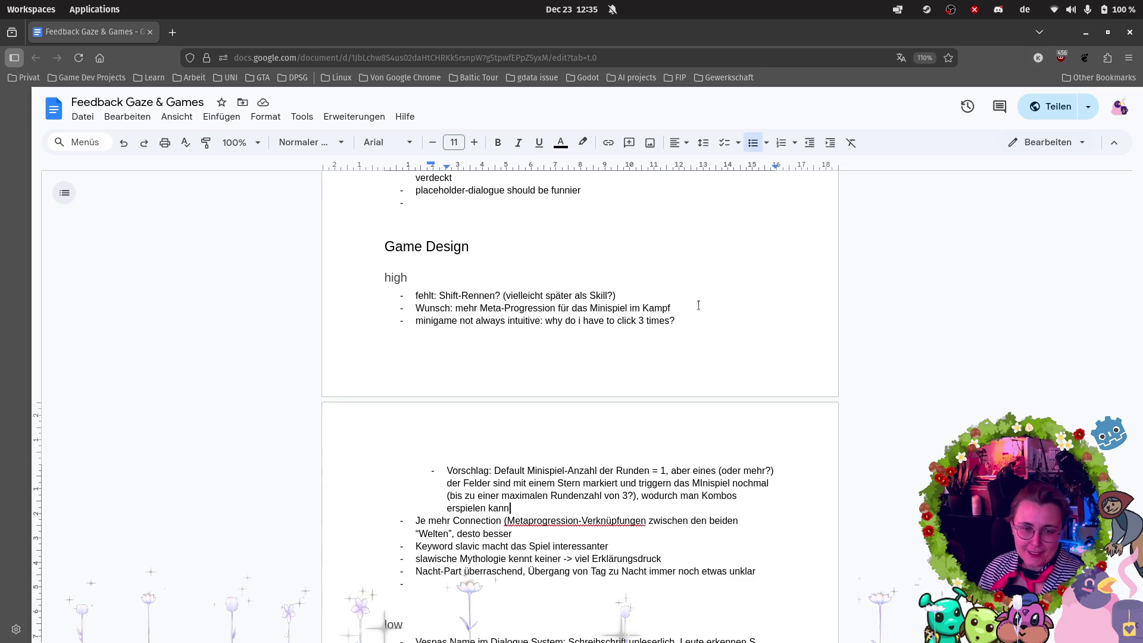
pyautogui.scroll(-1, 718, 442)
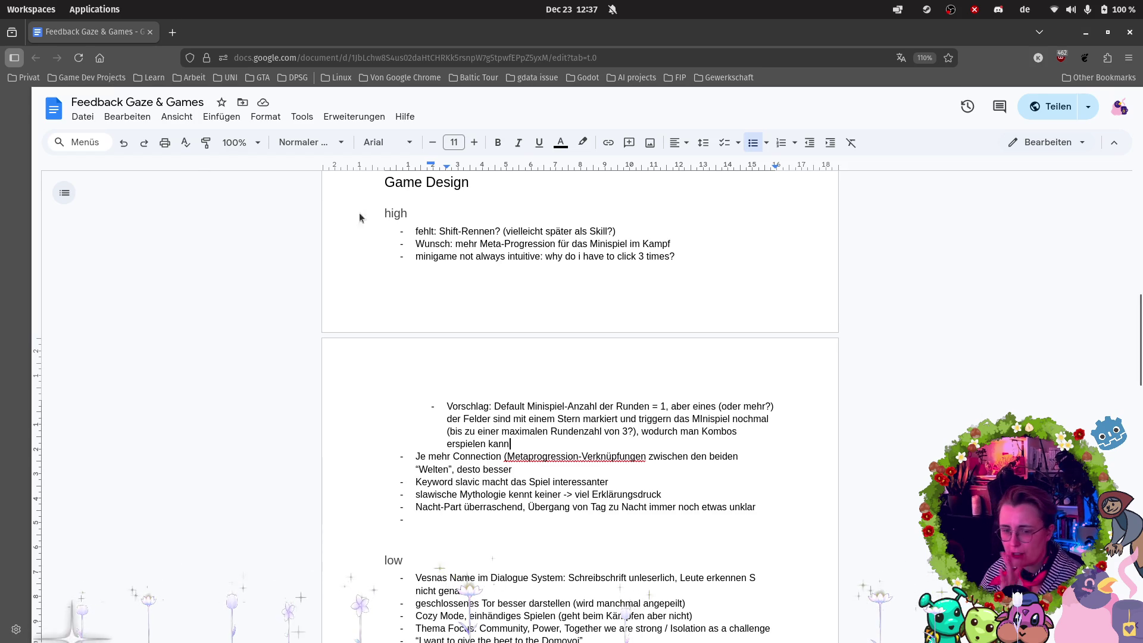
pyautogui.scroll(-3, 660, 362)
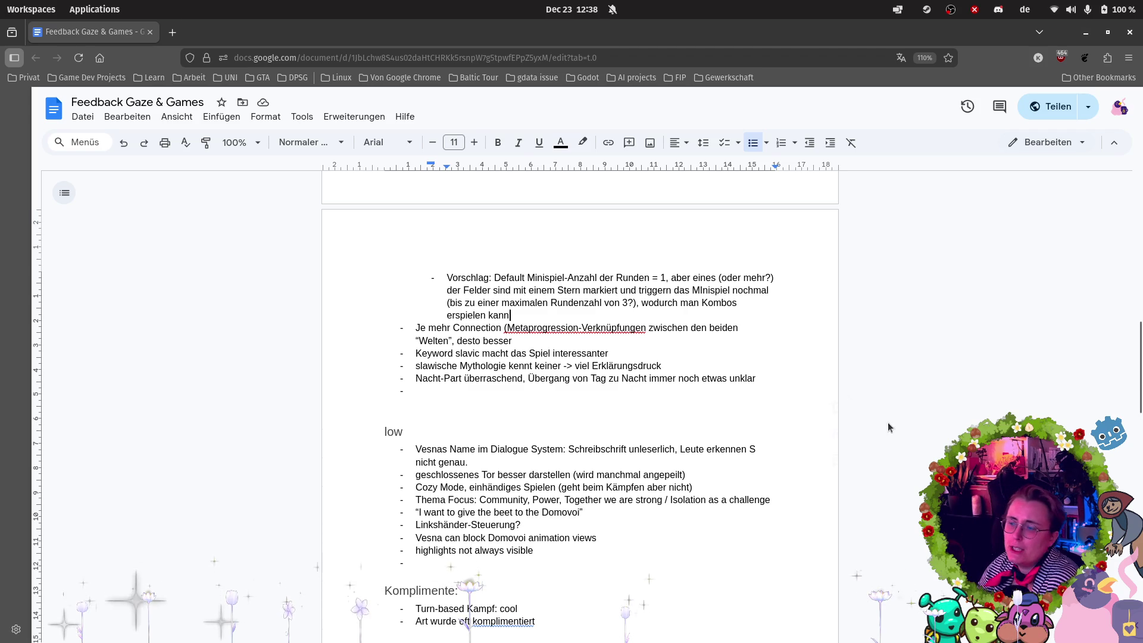
pyautogui.scroll(-3, 1001, 326)
# Cut the 'by going through the bed…' note and paste it as the low list's last bullet.
pyautogui.scroll(-5, 1001, 326)
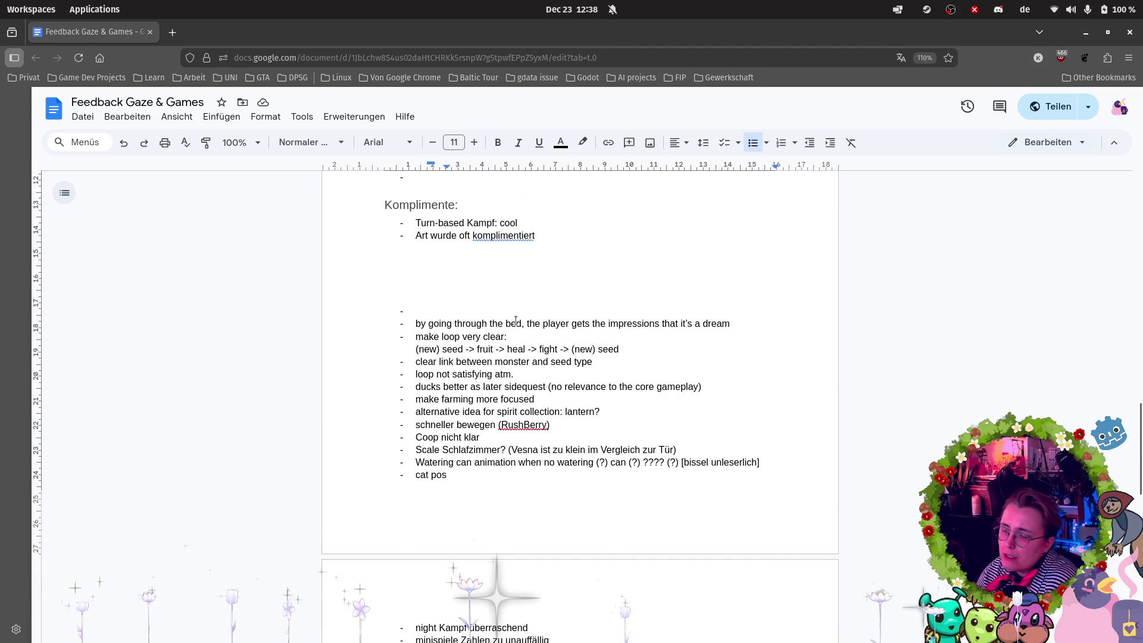
pyautogui.moveTo(756, 325); pyautogui.dragTo(636, 325)
pyautogui.moveTo(490, 325); pyautogui.dragTo(323, 322)
pyautogui.hotkey('ctrl', 'c')
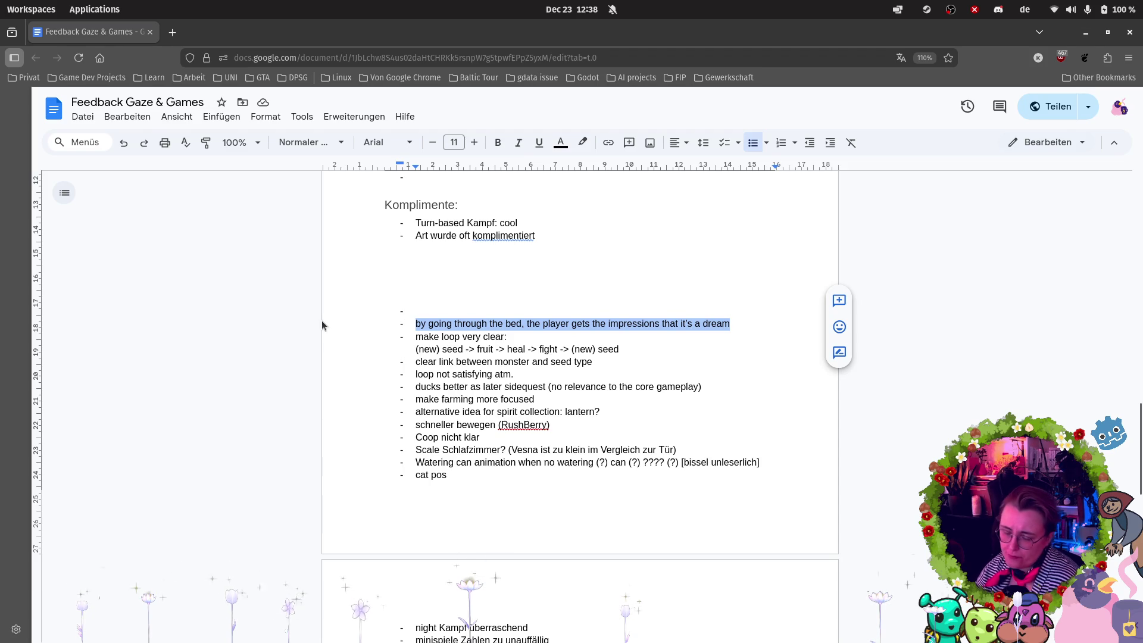
pyautogui.press('BackSpace')
pyautogui.scroll(4, 528, 423)
pyautogui.click(579, 422)
pyautogui.press('Return')
pyautogui.hotkey('ctrl', 'v')
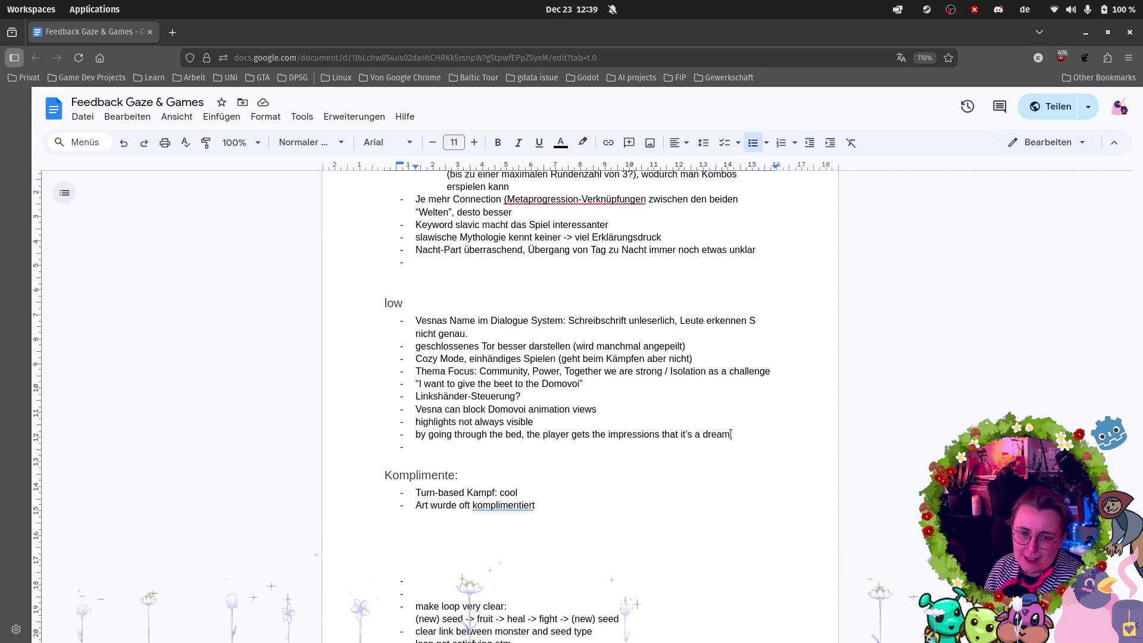
pyautogui.scroll(-2, 595, 440)
# Delete the empty bullet line from the unsorted notes.
pyautogui.click(445, 527)
pyautogui.press('Return')
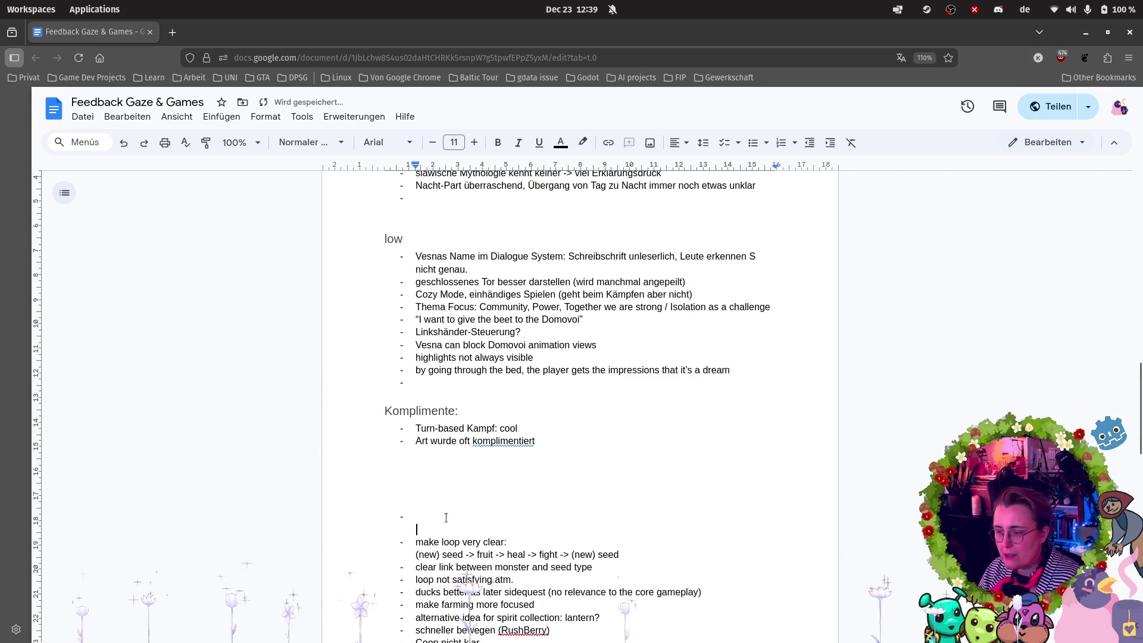
pyautogui.press('BackSpace')
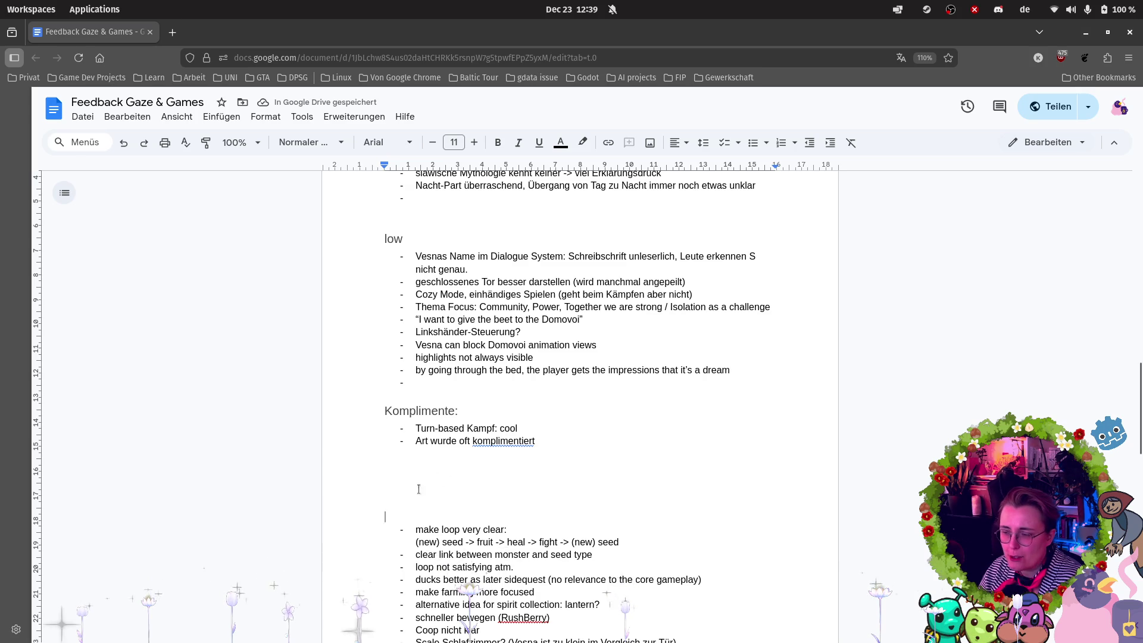
# Cut the two 'make loop very clear' lines and paste them below the Nacht-Part bullet.
pyautogui.moveTo(517, 529); pyautogui.dragTo(413, 542)
pyautogui.moveTo(618, 542); pyautogui.dragTo(353, 533)
pyautogui.hotkey('ctrl', 'x')
pyautogui.scroll(5, 746, 355)
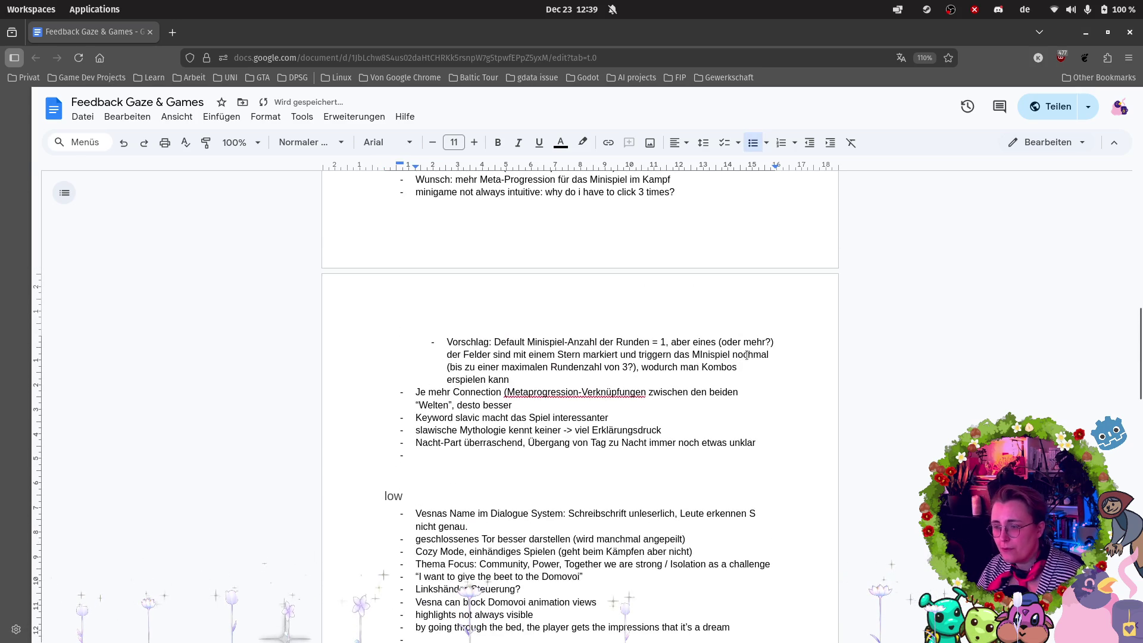
pyautogui.click(769, 440)
pyautogui.press('Return')
pyautogui.hotkey('ctrl', 'v')
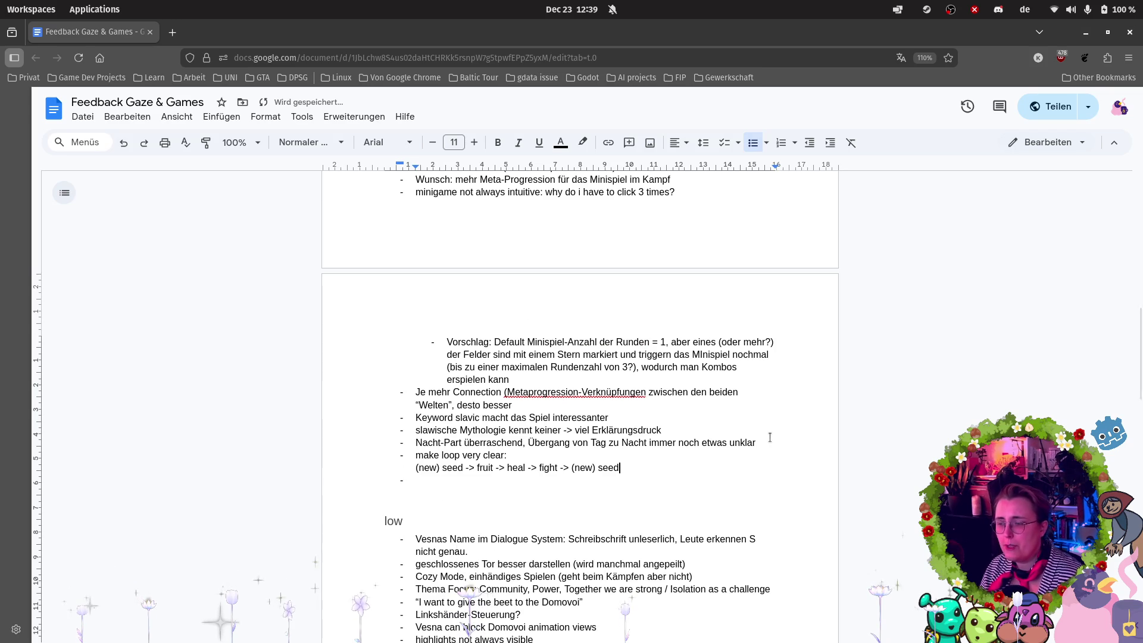
pyautogui.scroll(4, 773, 452)
pyautogui.scroll(-3, 777, 458)
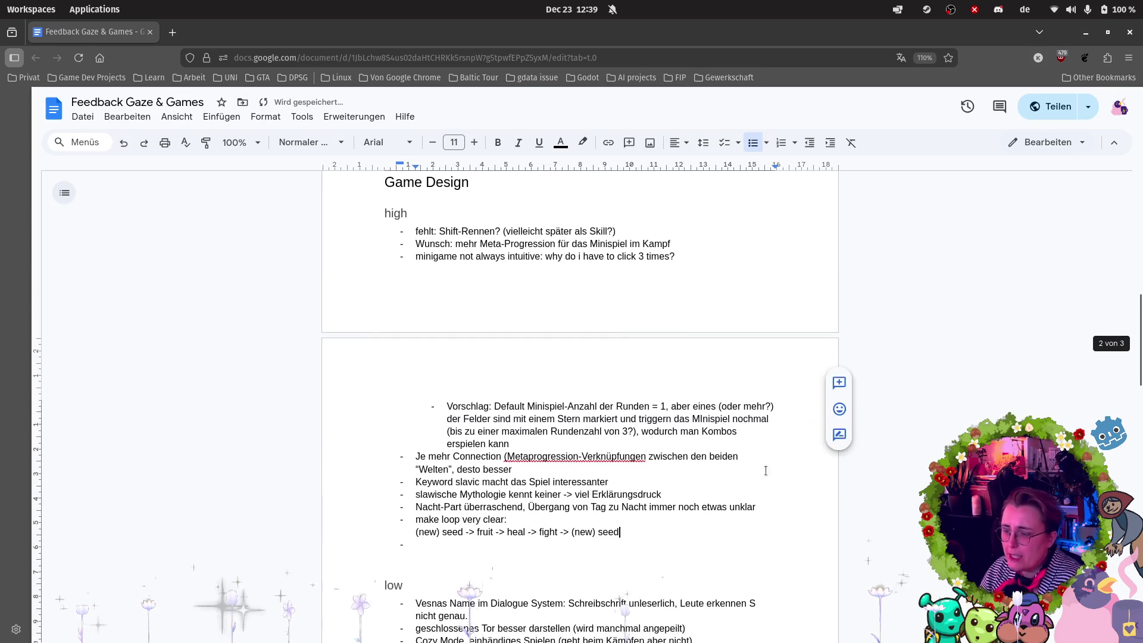
# Bold the two 'make loop very clear: (new) seed -> fruit -> heal -> fight' lines.
pyautogui.moveTo(415, 519)
pyautogui.mouseDown()
pyautogui.moveTo(597, 540)
pyautogui.moveTo(635, 533)
pyautogui.mouseUp()
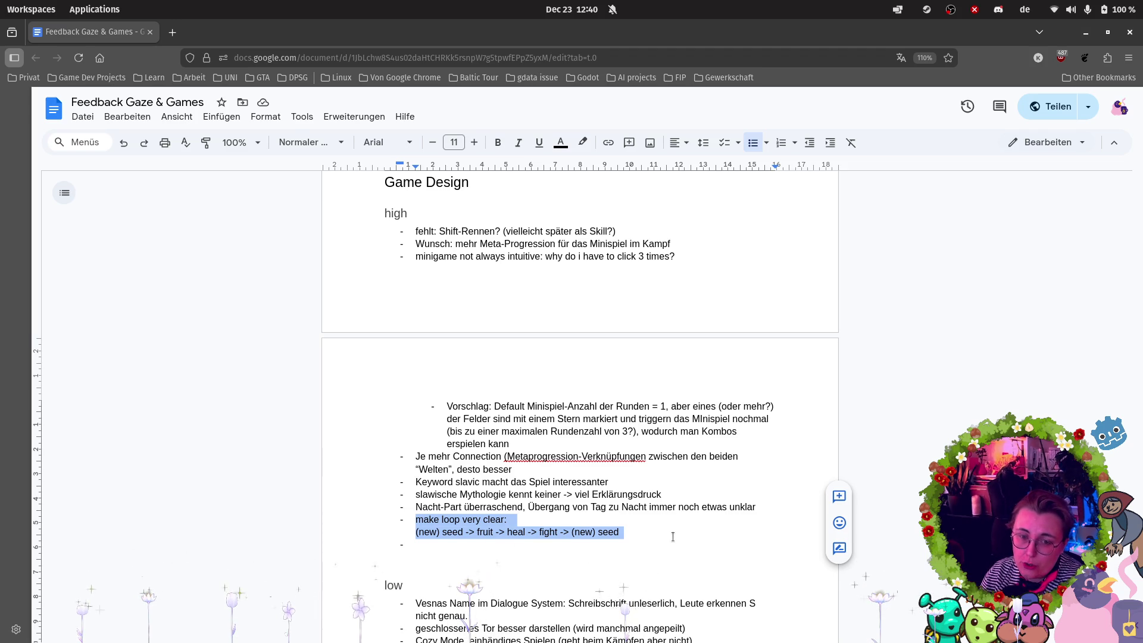
pyautogui.moveTo(620, 531); pyautogui.dragTo(338, 515)
pyautogui.click(497, 142)
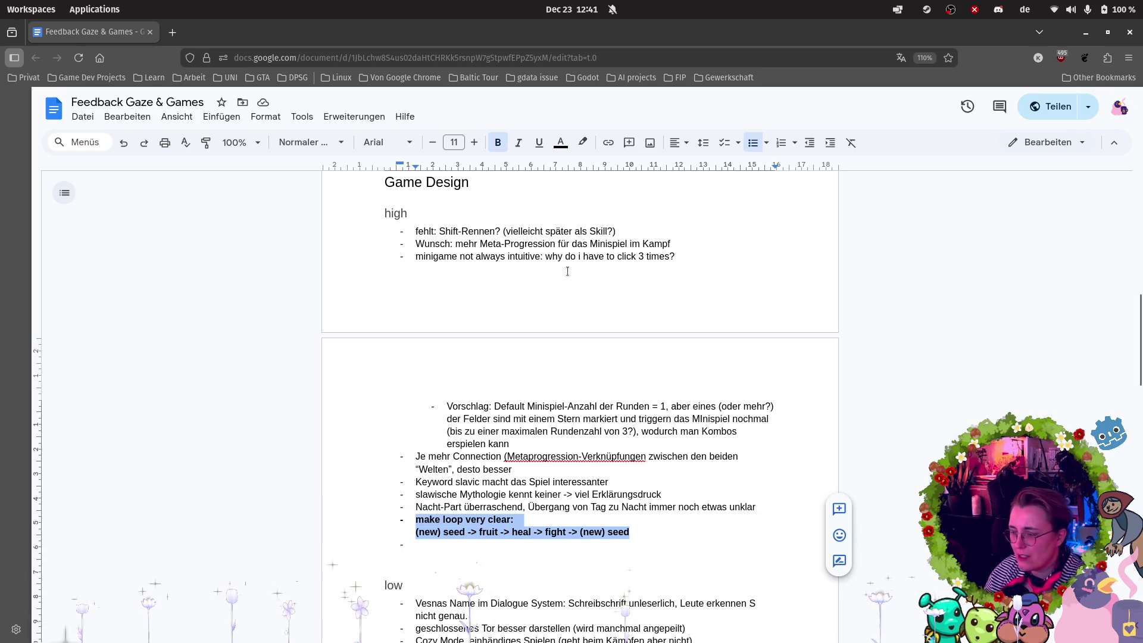
# Delete the empty bullet above 'clear link between monster and seed type' in the notes.
pyautogui.scroll(-5, 631, 362)
pyautogui.scroll(-1, 631, 361)
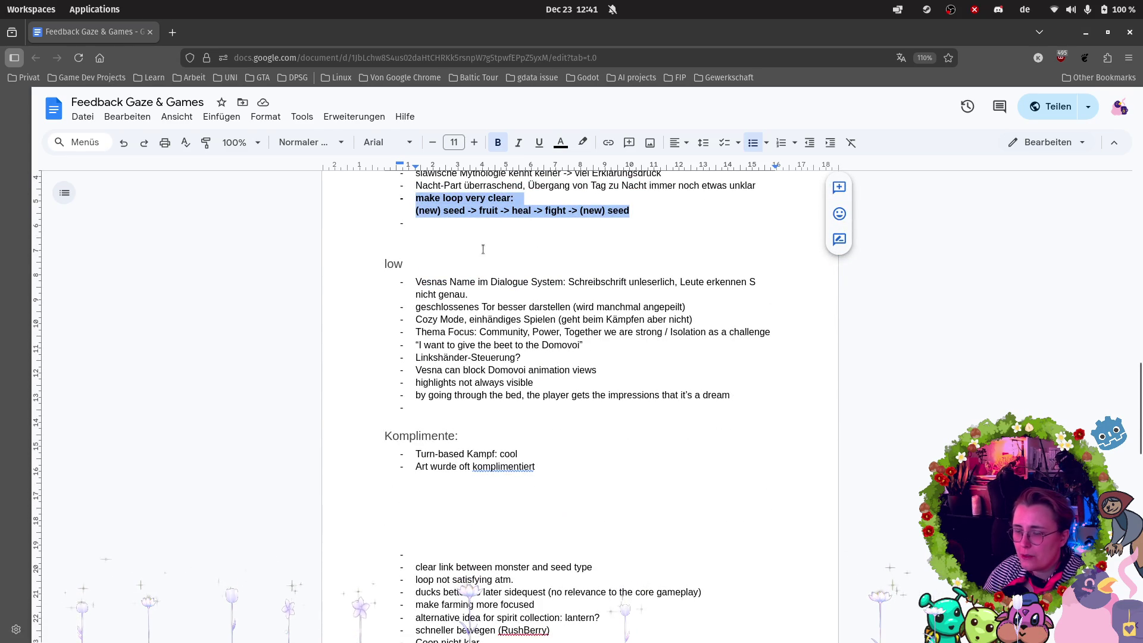
pyautogui.scroll(-1, 486, 251)
pyautogui.click(428, 487)
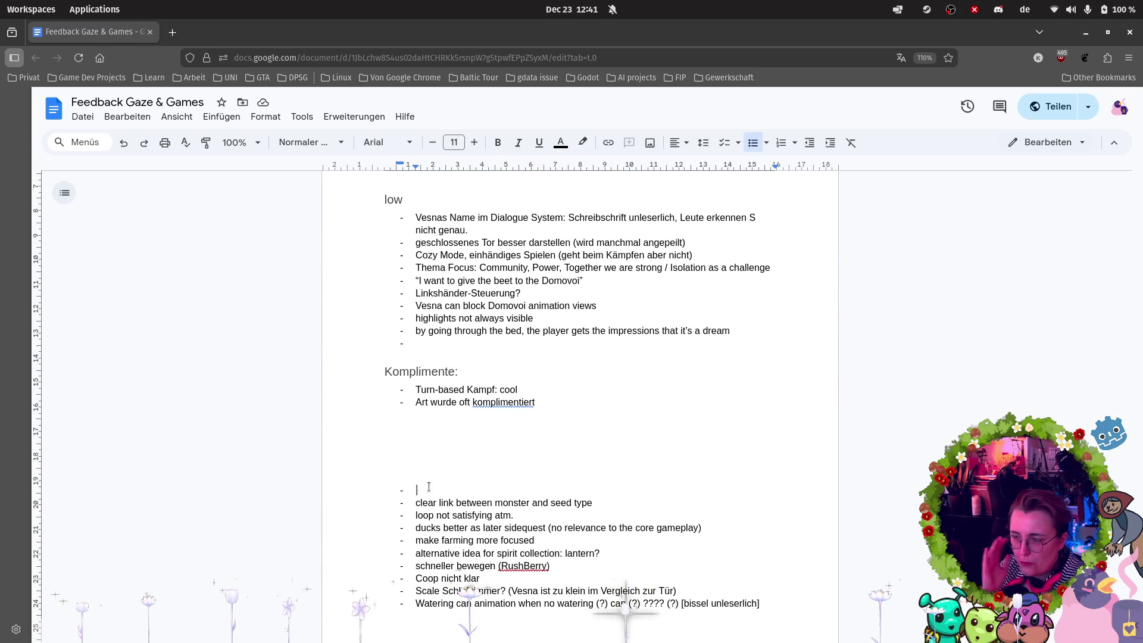
pyautogui.press('BackSpace')
pyautogui.press('BackSpace')
pyautogui.press('BackSpace')
pyautogui.write('night Kampf überraschend')
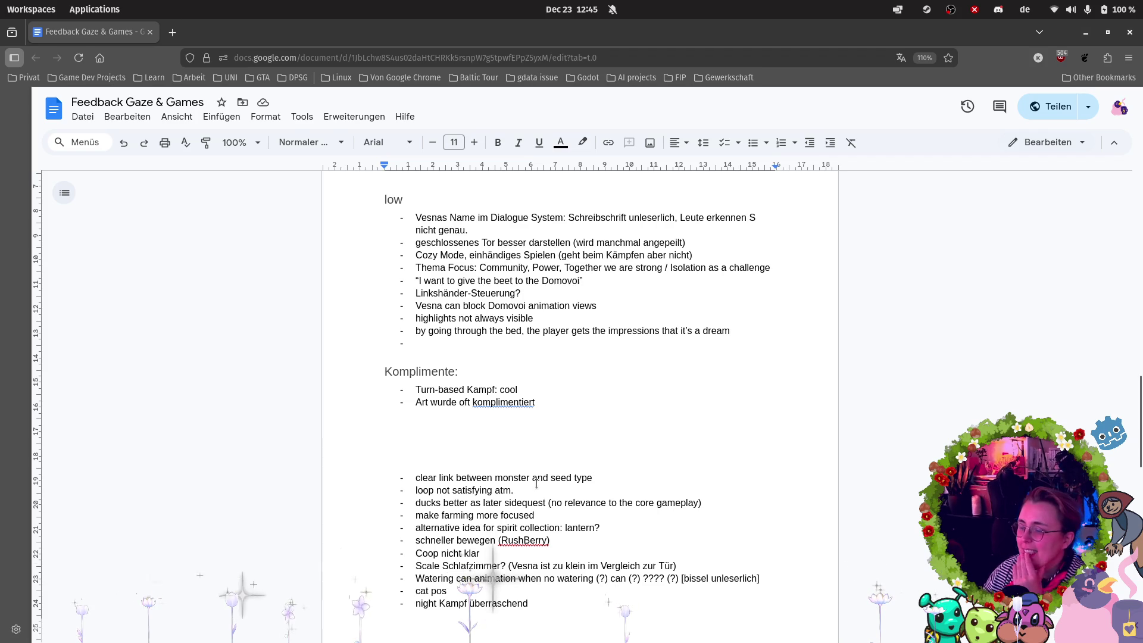
# Undo the accidental second paste of the 'make loop very clear' item.
pyautogui.hotkey('ctrl', 'v')
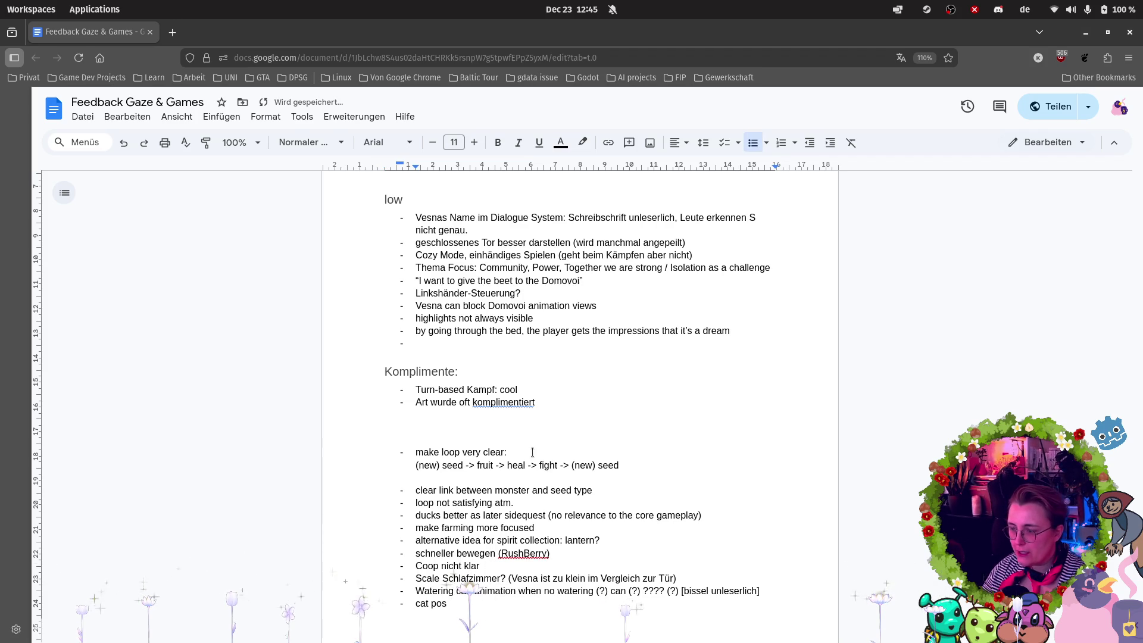
pyautogui.hotkey('ctrl', 'z')
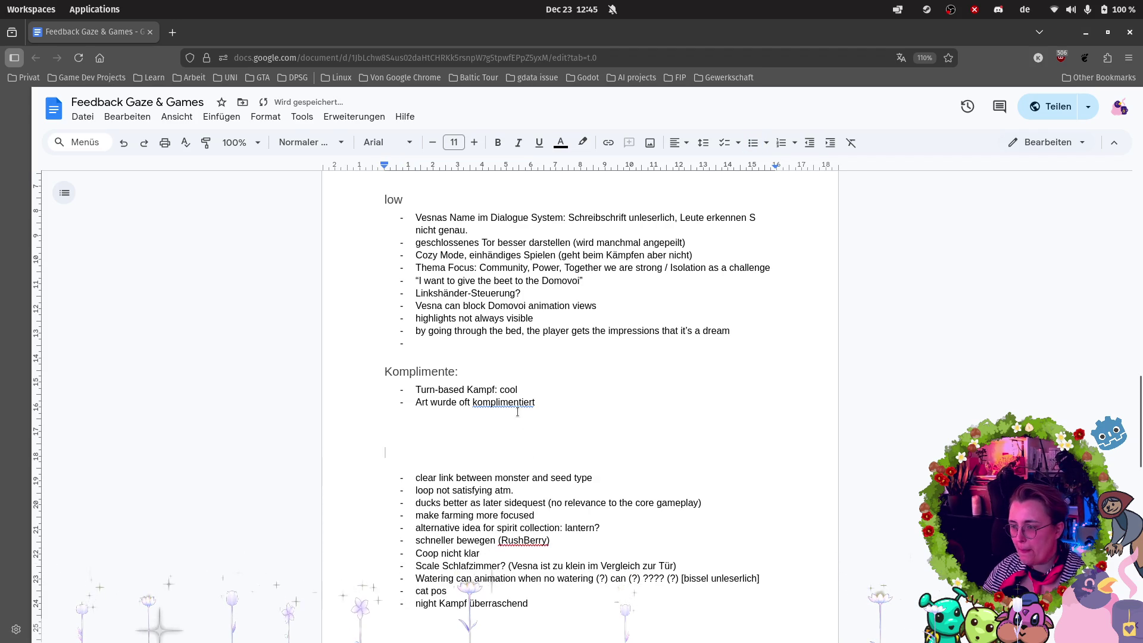
pyautogui.hotkey('ctrl', 'z')
pyautogui.scroll(3, 467, 338)
pyautogui.scroll(-5, 598, 370)
# Move 'clear link between monster and seed type' onto a new bullet after '(new) seed'.
pyautogui.moveTo(607, 370)
pyautogui.mouseDown()
pyautogui.moveTo(312, 362)
pyautogui.moveTo(306, 373)
pyautogui.mouseUp()
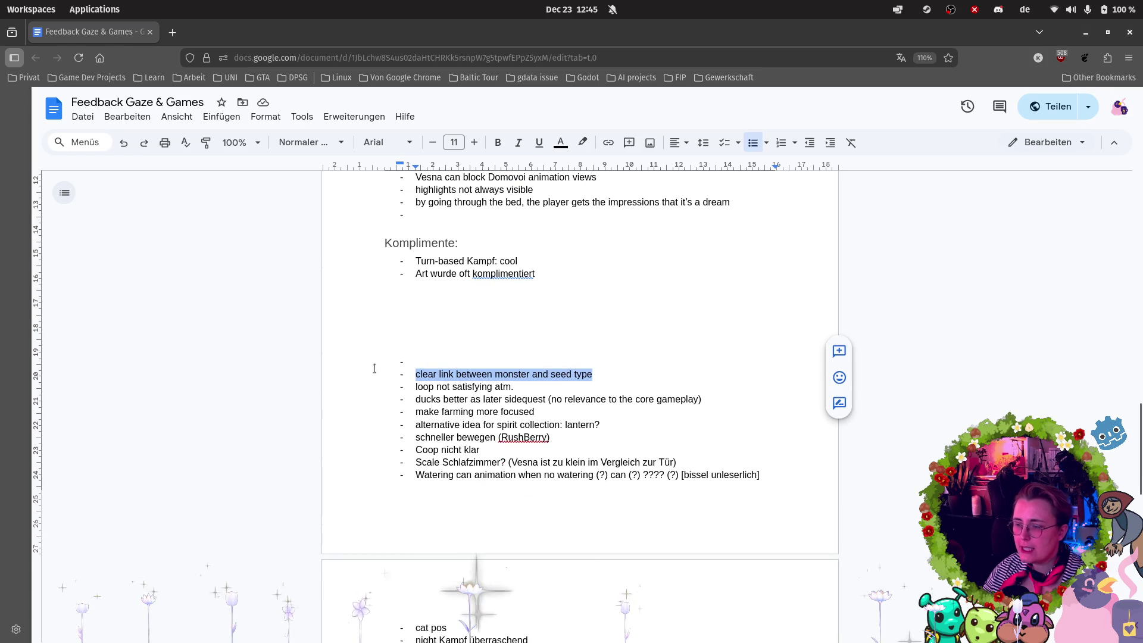
pyautogui.hotkey('ctrl', 'x')
pyautogui.scroll(4, 643, 334)
pyautogui.scroll(1, 642, 338)
pyautogui.click(648, 271)
pyautogui.press('Return')
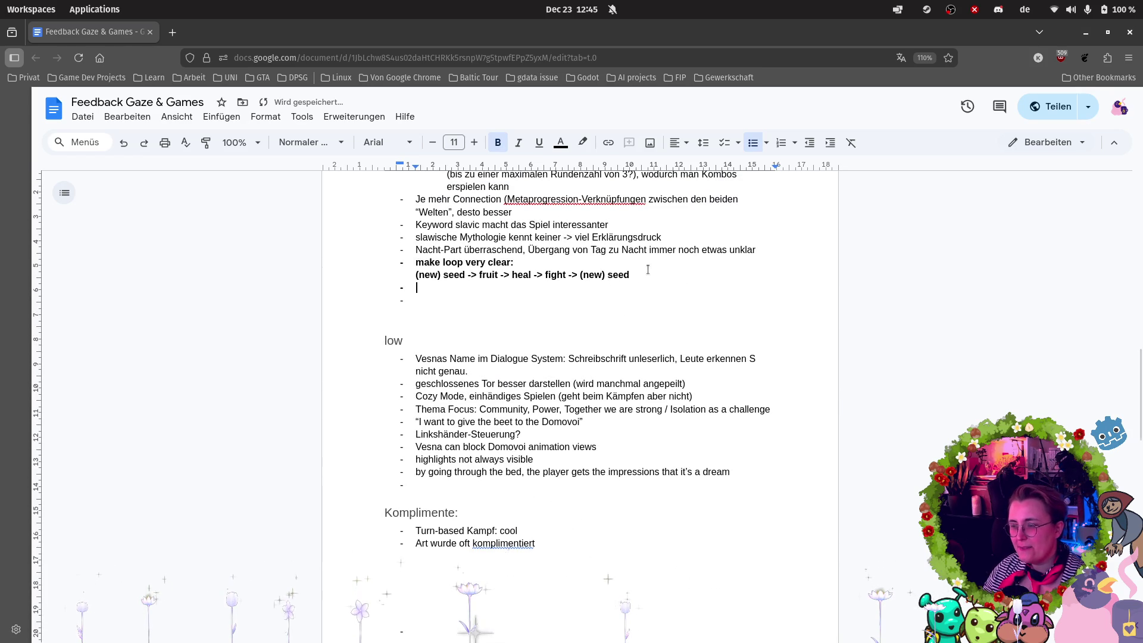
pyautogui.hotkey('ctrl', 'v')
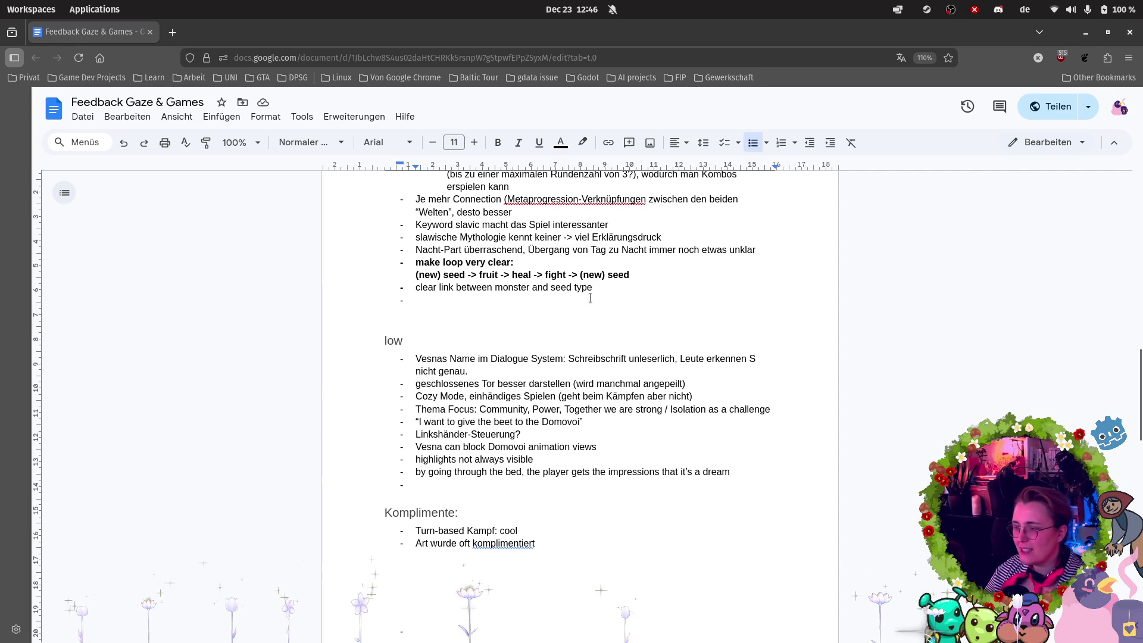
# Place 'clear link between monster and seed type' as the last item of the low list.
pyautogui.moveTo(602, 288); pyautogui.dragTo(416, 288)
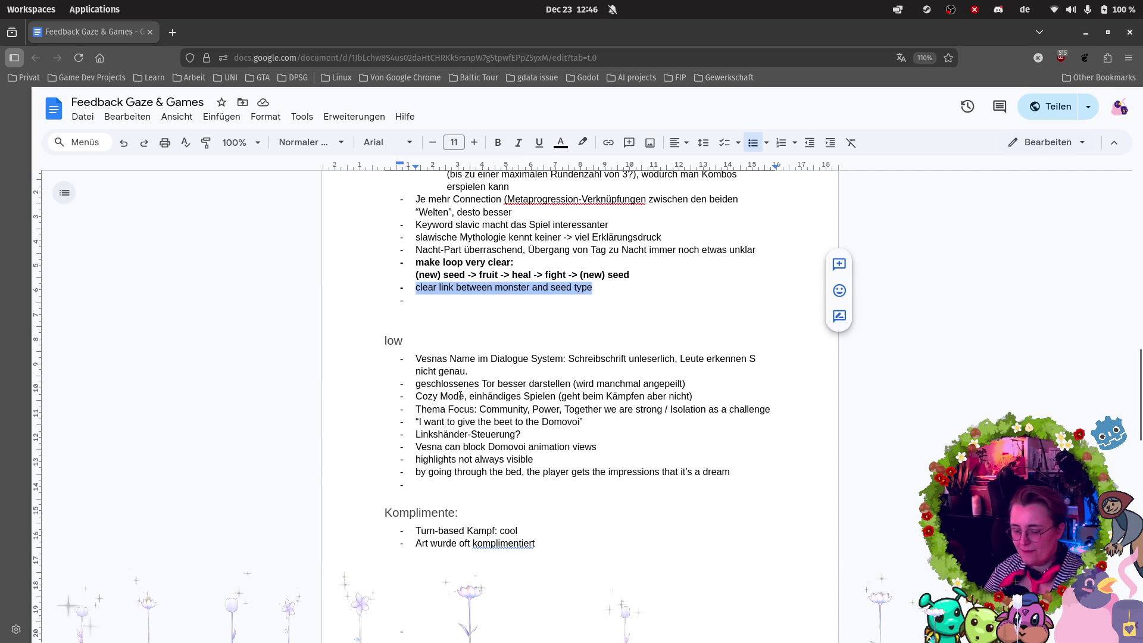
pyautogui.press('BackSpace')
pyautogui.click(443, 484)
pyautogui.hotkey('ctrl', 'v')
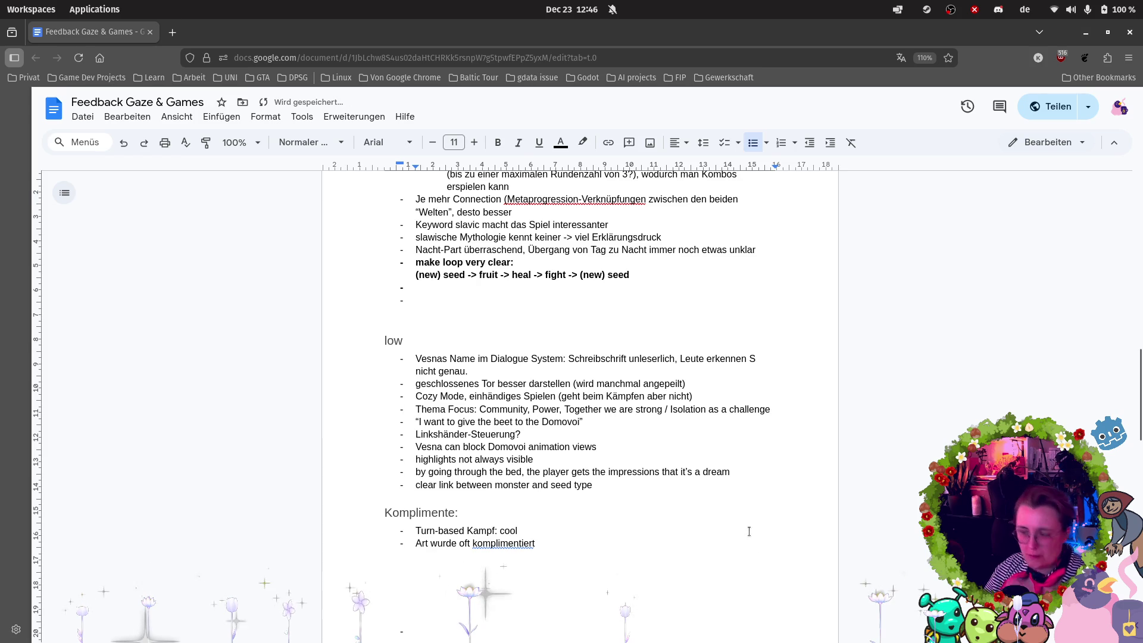
pyautogui.click(513, 285)
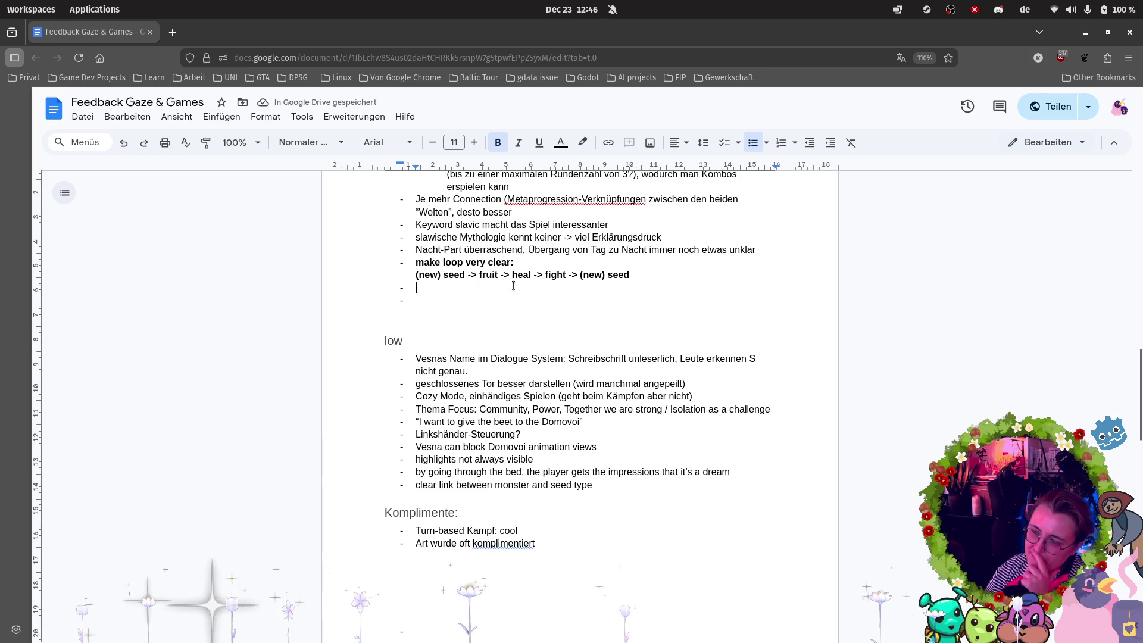
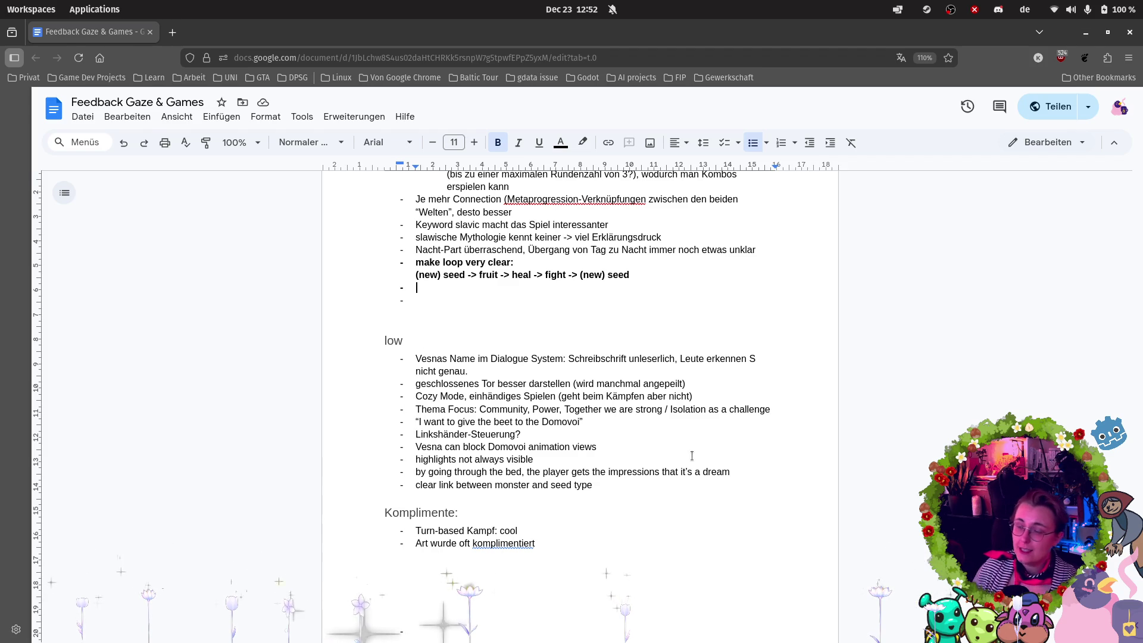
# Move 'loop not satisfying atm.' into the empty bullet under the bold 'make loop very clear' item.
pyautogui.scroll(-4, 594, 364)
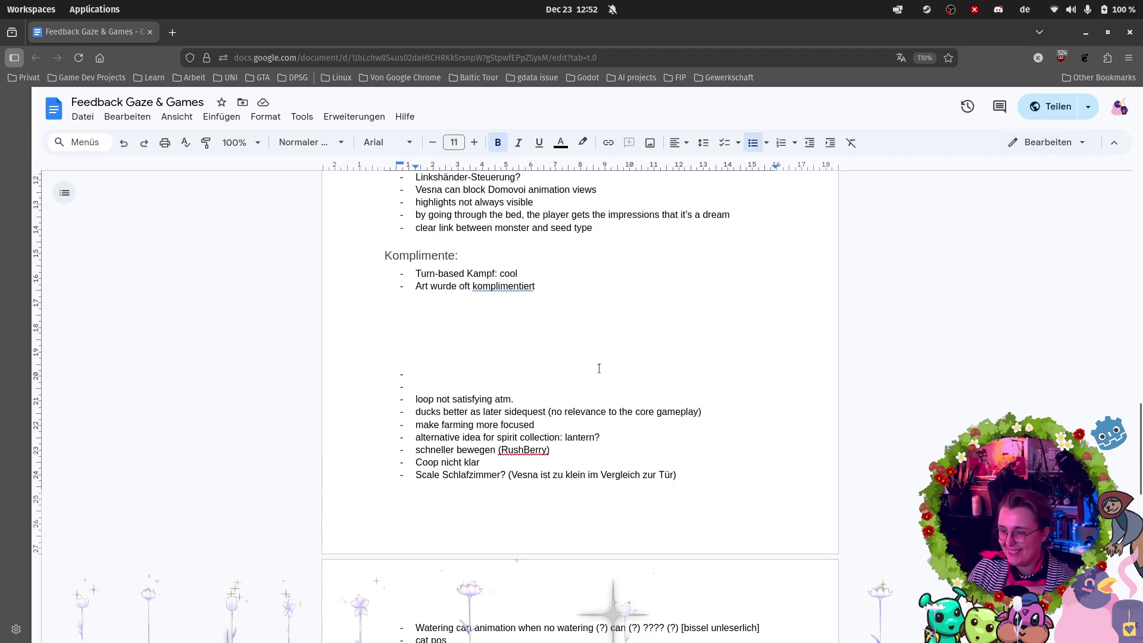
pyautogui.moveTo(523, 403); pyautogui.dragTo(416, 401)
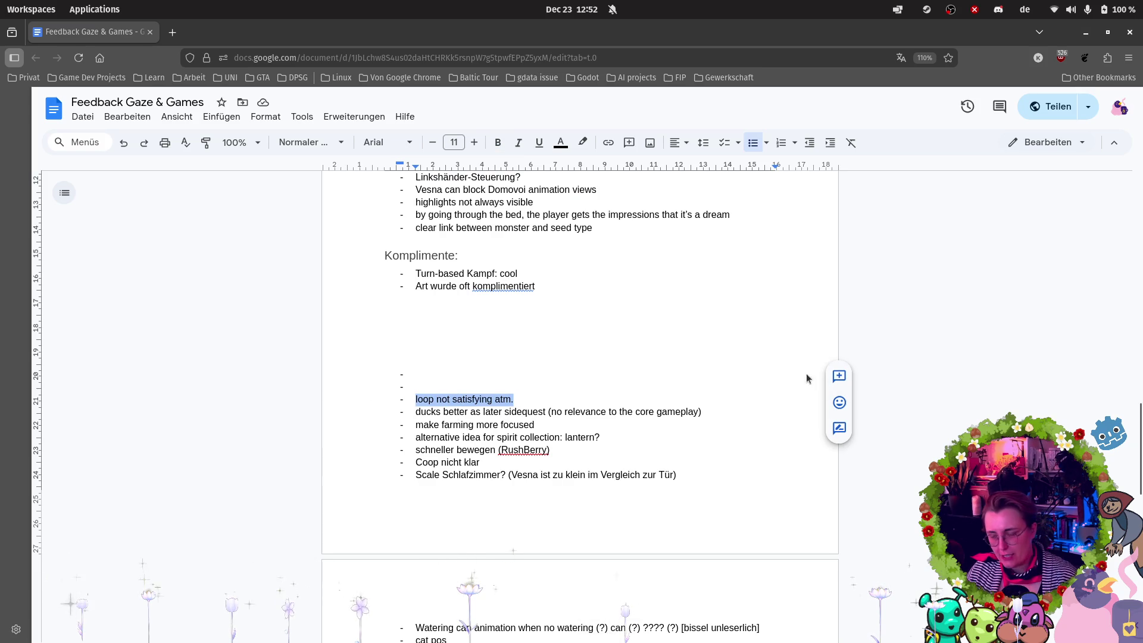
pyautogui.hotkey('ctrl', 'x')
pyautogui.scroll(5, 512, 351)
pyautogui.click(469, 354)
pyautogui.hotkey('ctrl', 'v')
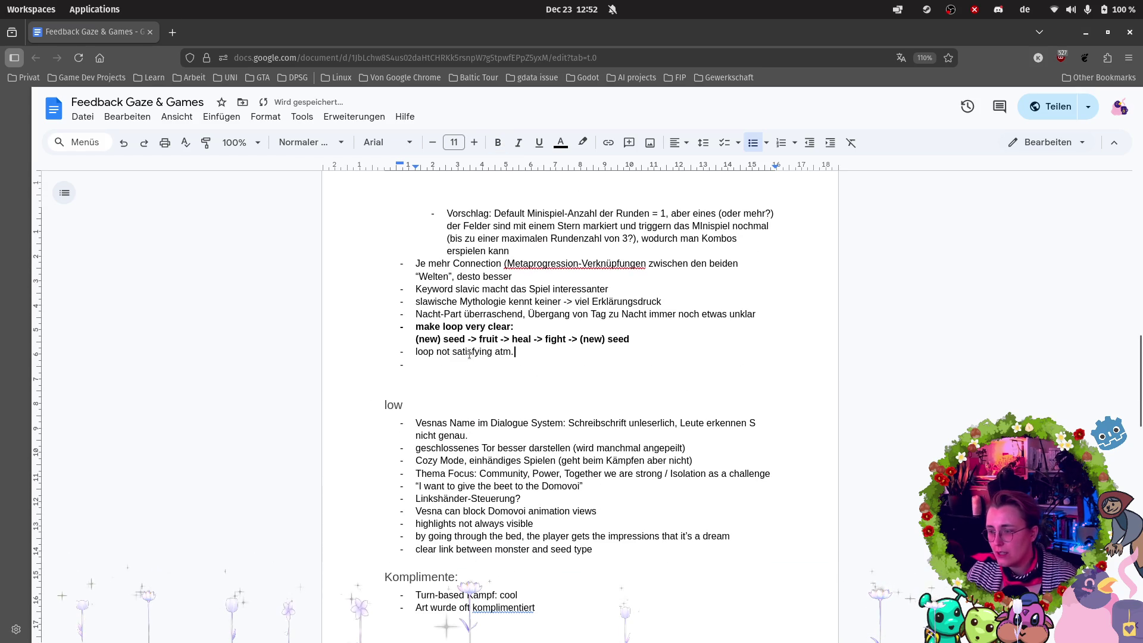
pyautogui.tripleClick(590, 336)
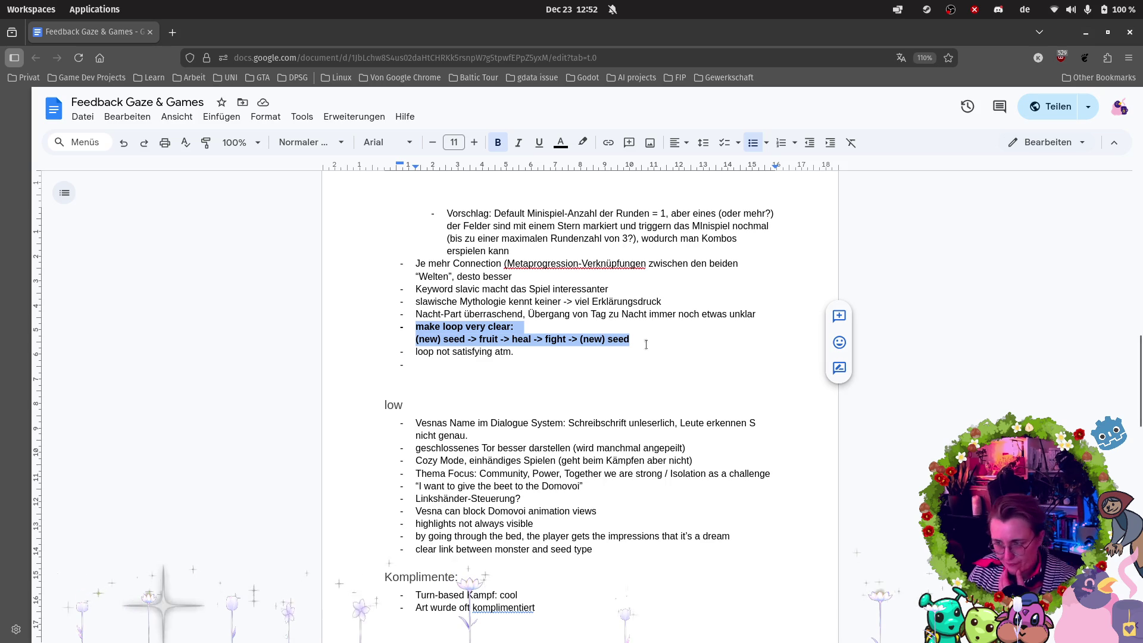
pyautogui.click(651, 364)
# Remove the empty bullets left further down the list.
pyautogui.scroll(-2, 648, 361)
pyautogui.scroll(-3, 645, 357)
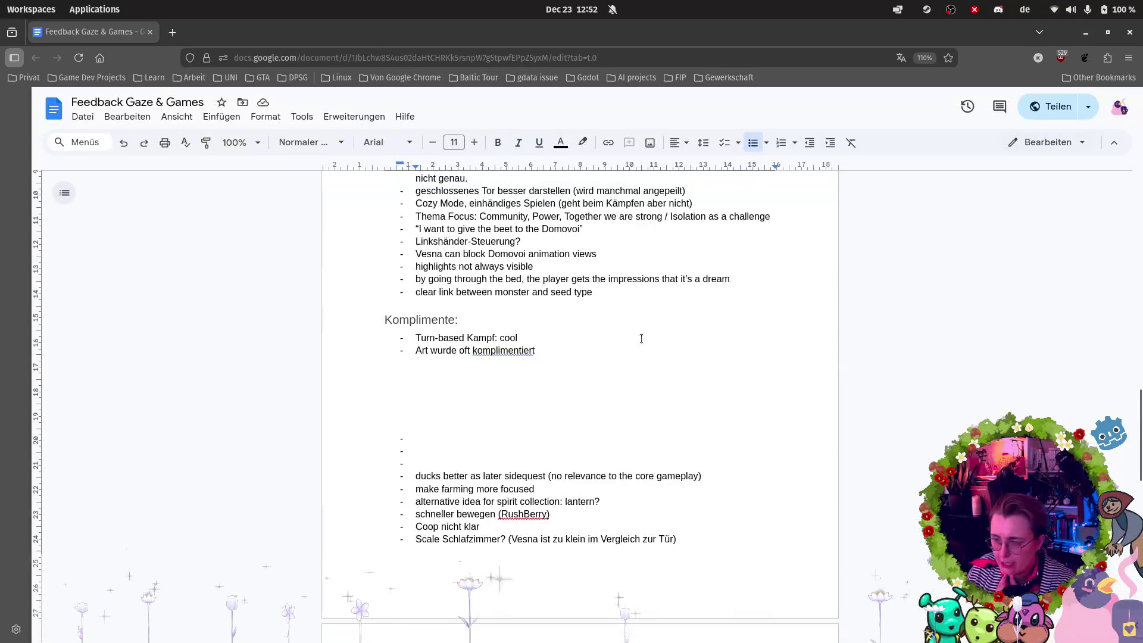
pyautogui.click(438, 451)
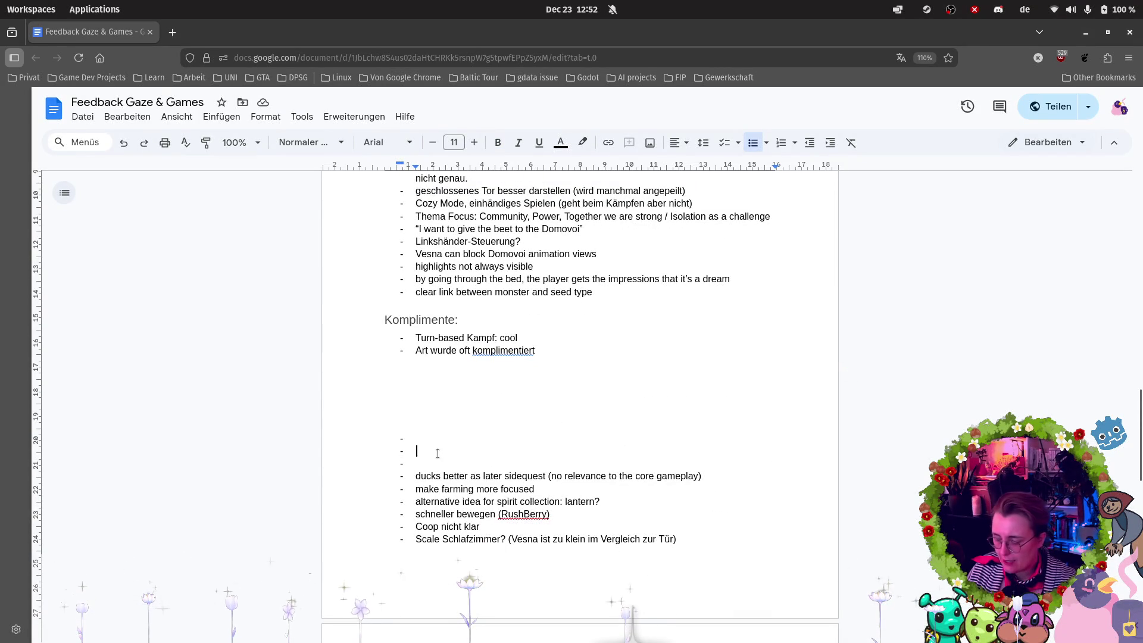
pyautogui.press('BackSpace')
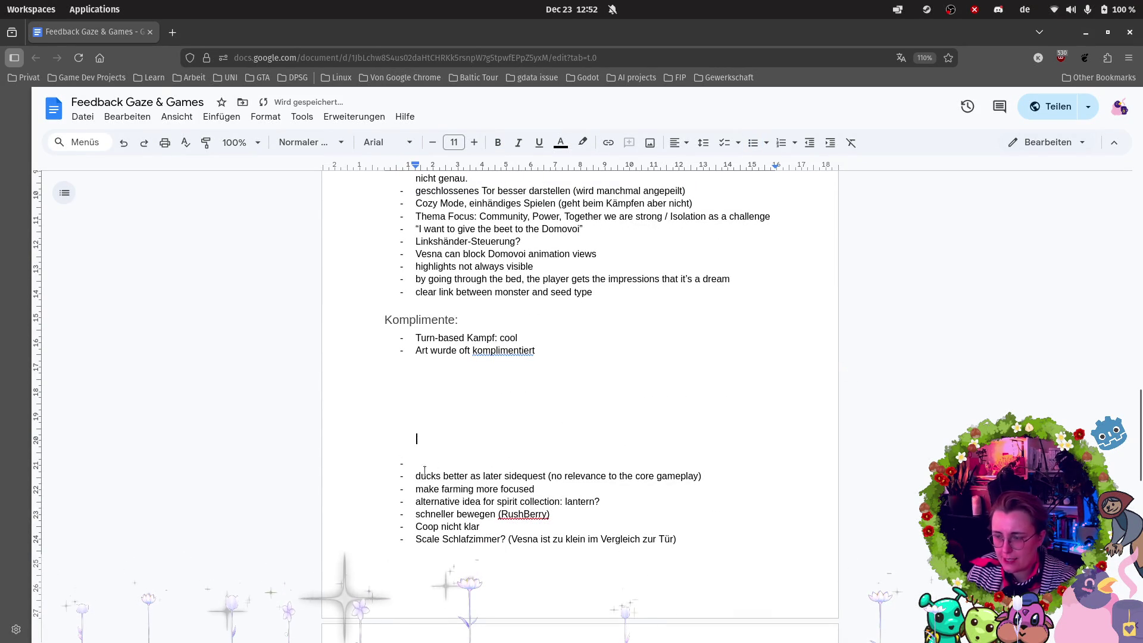
pyautogui.press('BackSpace')
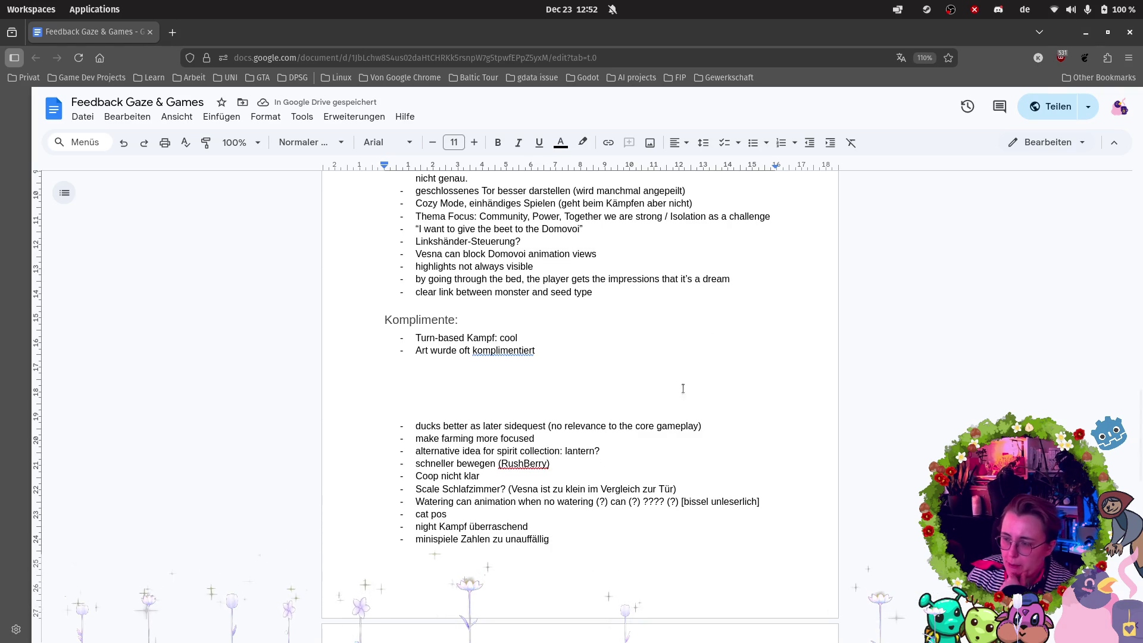
# Cut the 'ducks better as later sidequest' note.
pyautogui.hotkey('shift', 'Home')
pyautogui.press('End')
pyautogui.hotkey('shift', 'Home')
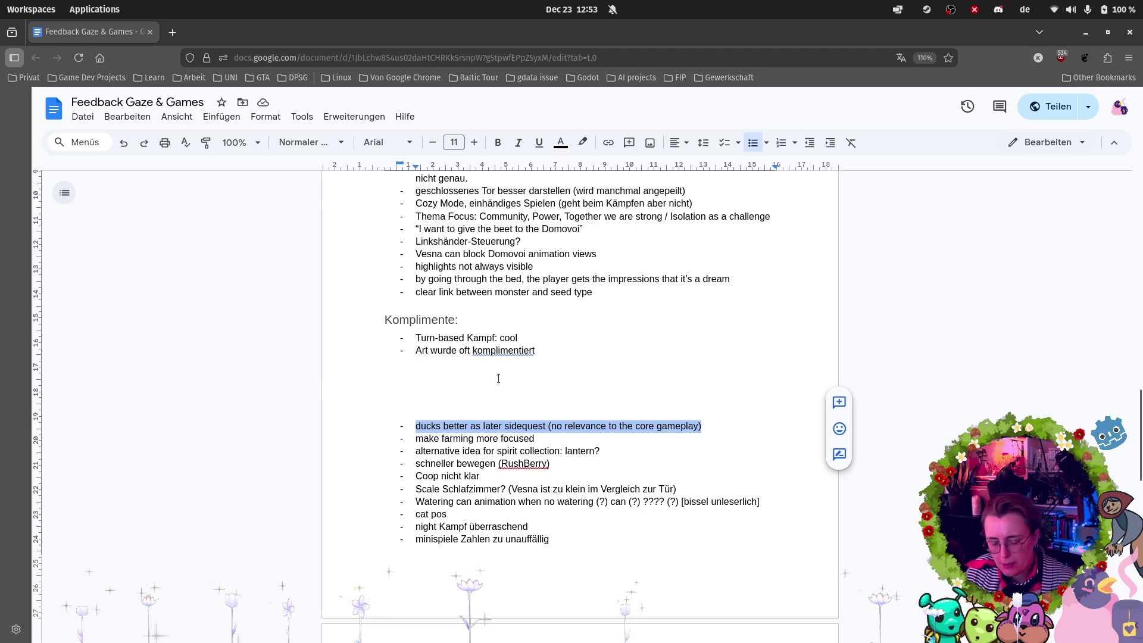
pyautogui.hotkey('ctrl', 'x')
pyautogui.scroll(5, 610, 336)
# Paste the ducks sidequest note as a new bullet after 'clear link…' in the low list.
pyautogui.click(531, 368)
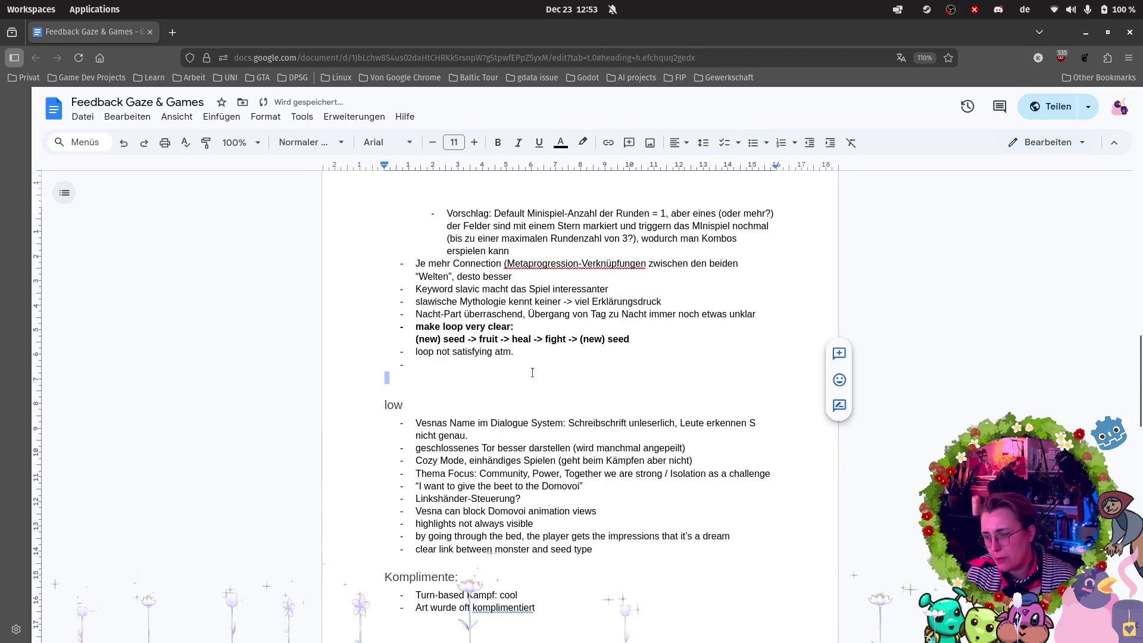
pyautogui.click(615, 547)
pyautogui.press('Return')
pyautogui.hotkey('ctrl', 'v')
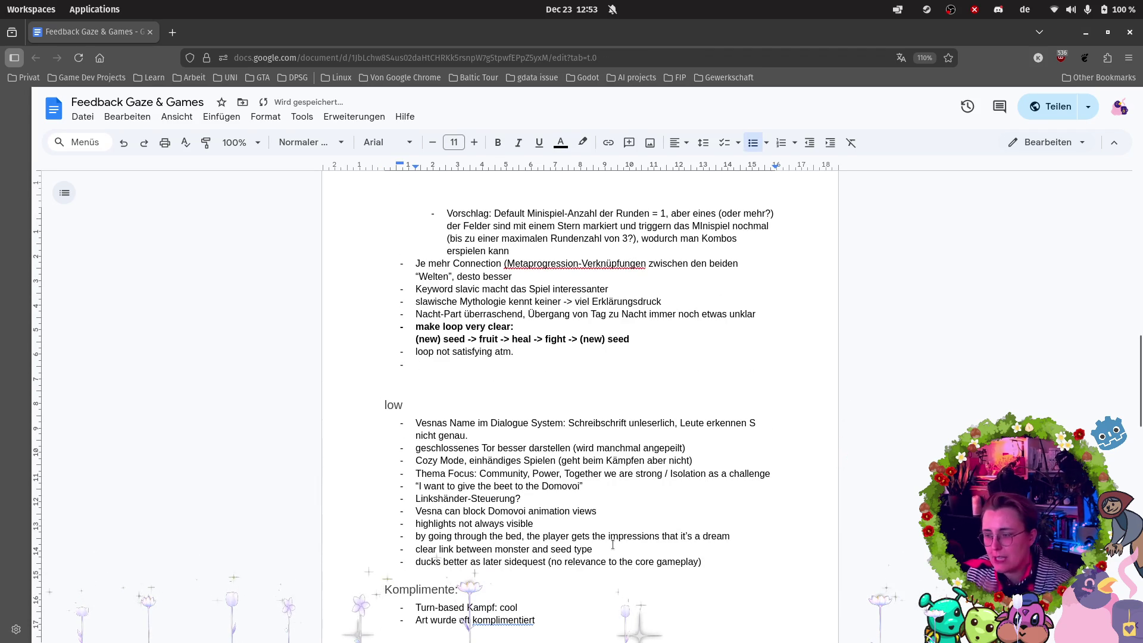
pyautogui.scroll(-3, 614, 545)
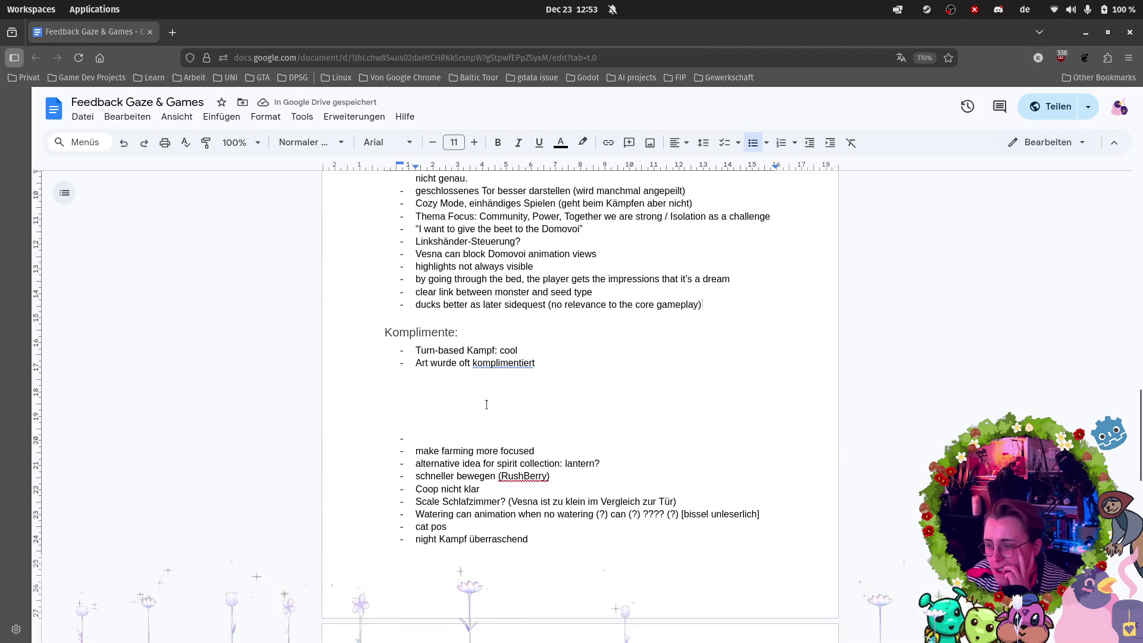
# Move 'make farming more focused' under the loop notes and delete the leftover empty bullets.
pyautogui.moveTo(537, 451); pyautogui.dragTo(377, 452)
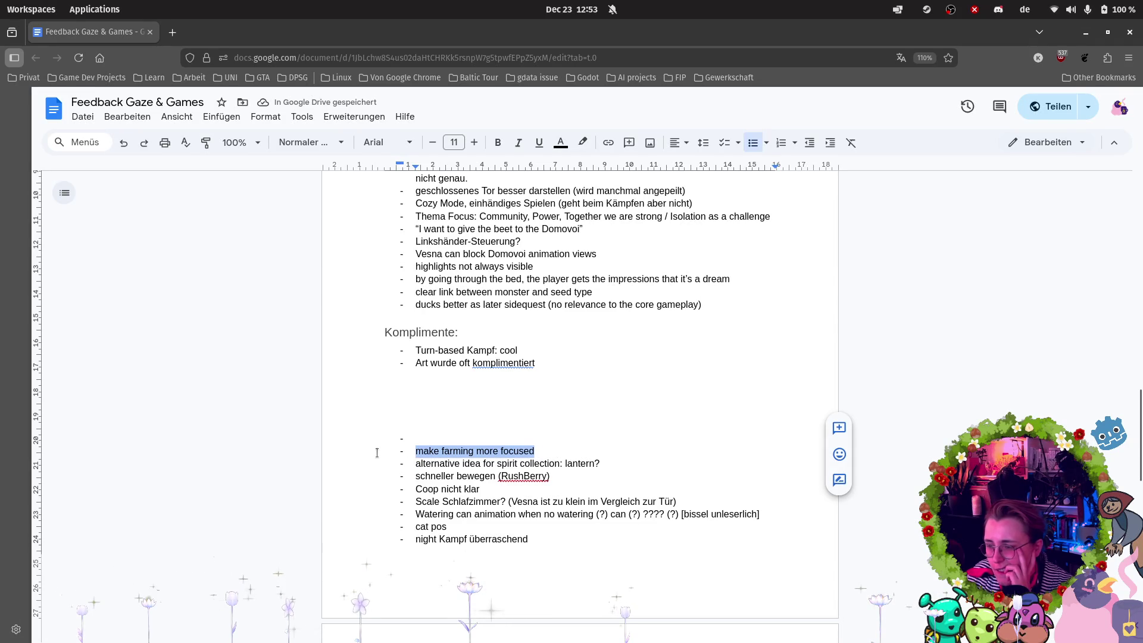
pyautogui.hotkey('ctrl', 'x')
pyautogui.scroll(5, 544, 305)
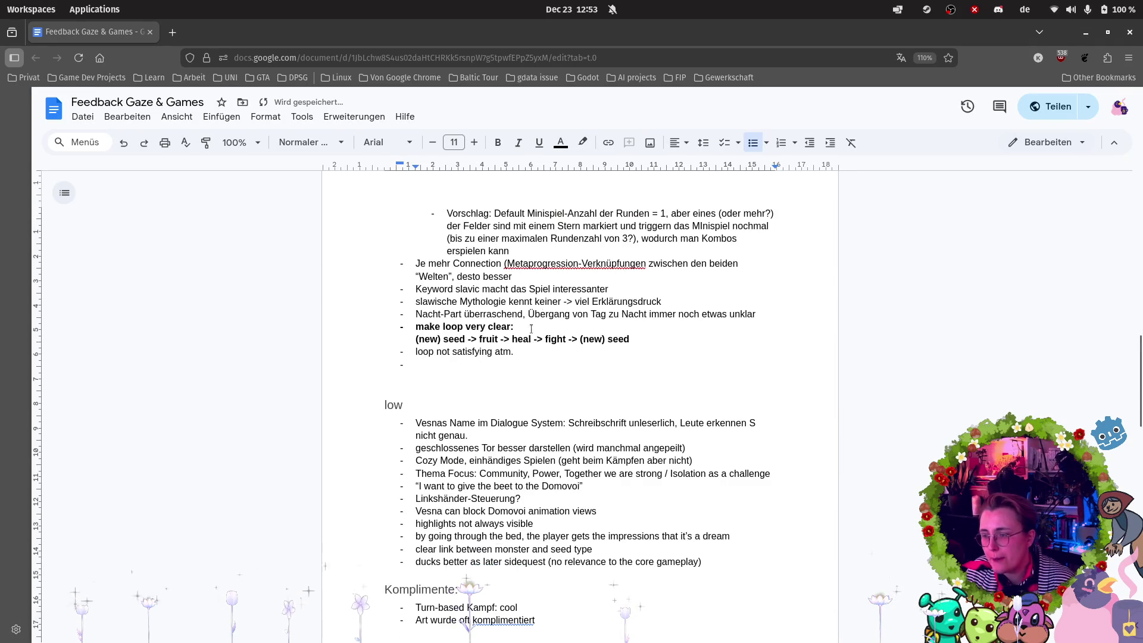
pyautogui.hotkey('ctrl', 'v')
pyautogui.scroll(-5, 537, 429)
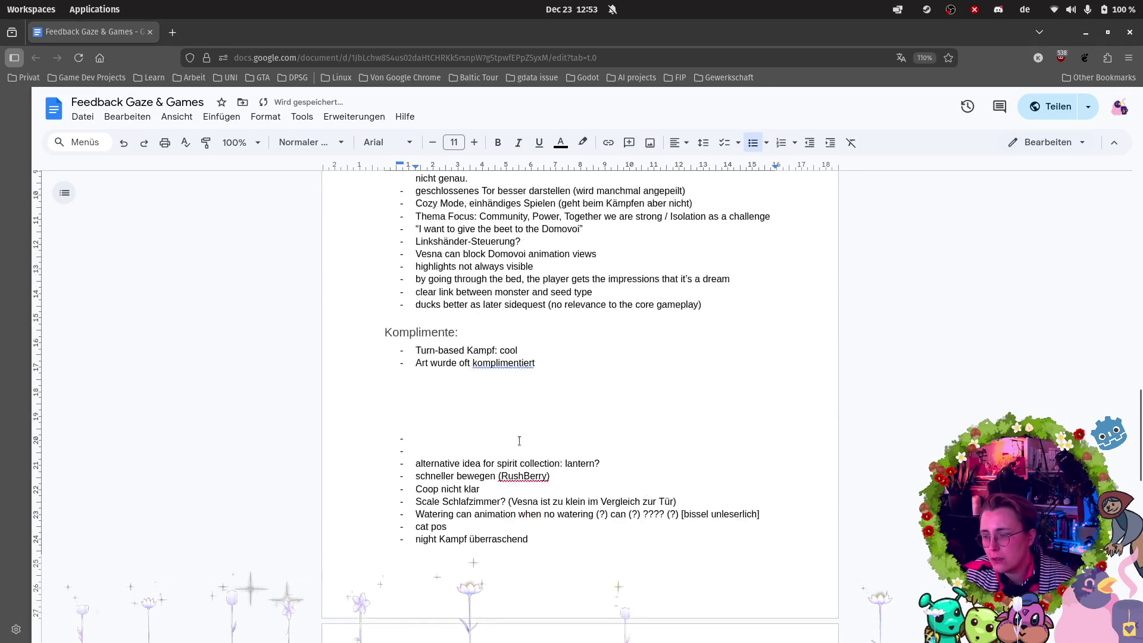
pyautogui.press('BackSpace')
pyautogui.press('BackSpace')
pyautogui.press('BackSpace')
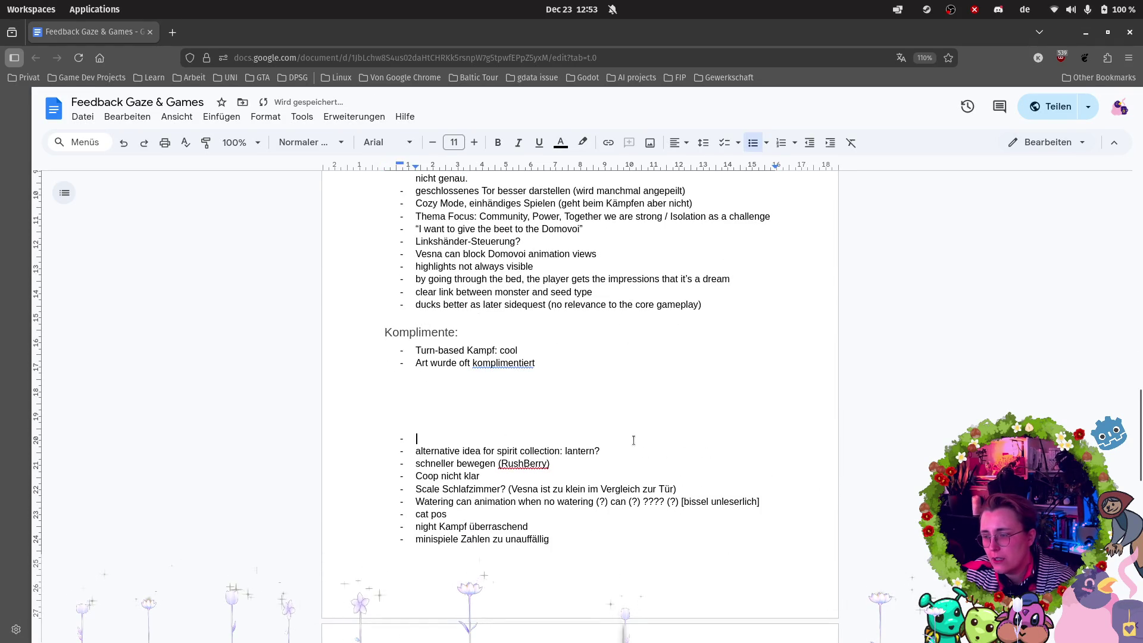
pyautogui.press('Delete')
# Move the lantern spirit-collection note to a new bullet after the ducks note.
pyautogui.moveTo(625, 438); pyautogui.dragTo(383, 437)
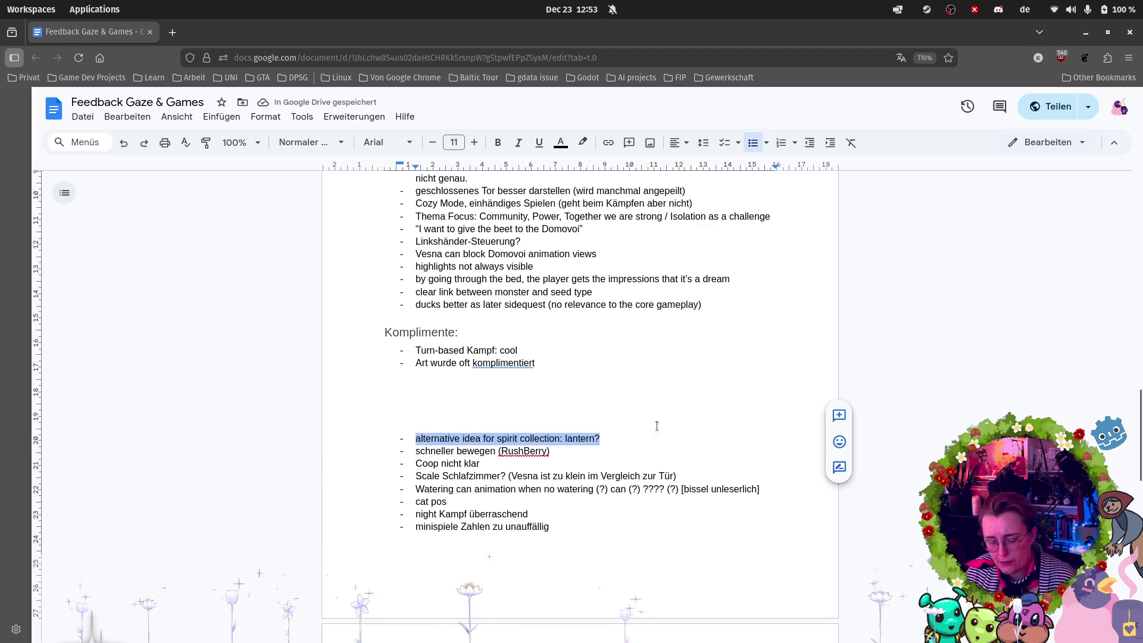
pyautogui.hotkey('ctrl', 'x')
pyautogui.click(748, 304)
pyautogui.press('Return')
pyautogui.hotkey('ctrl', 'v')
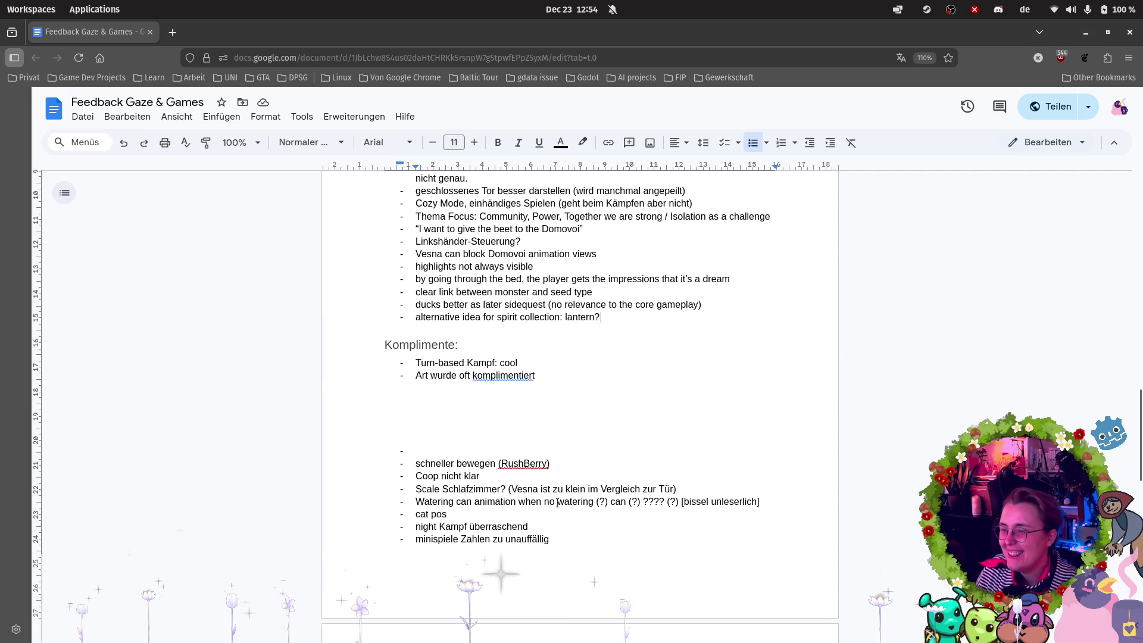
# Remove the empty bullet above 'schneller bewegen (RushBerry)'.
pyautogui.click(405, 442)
pyautogui.press('BackSpace')
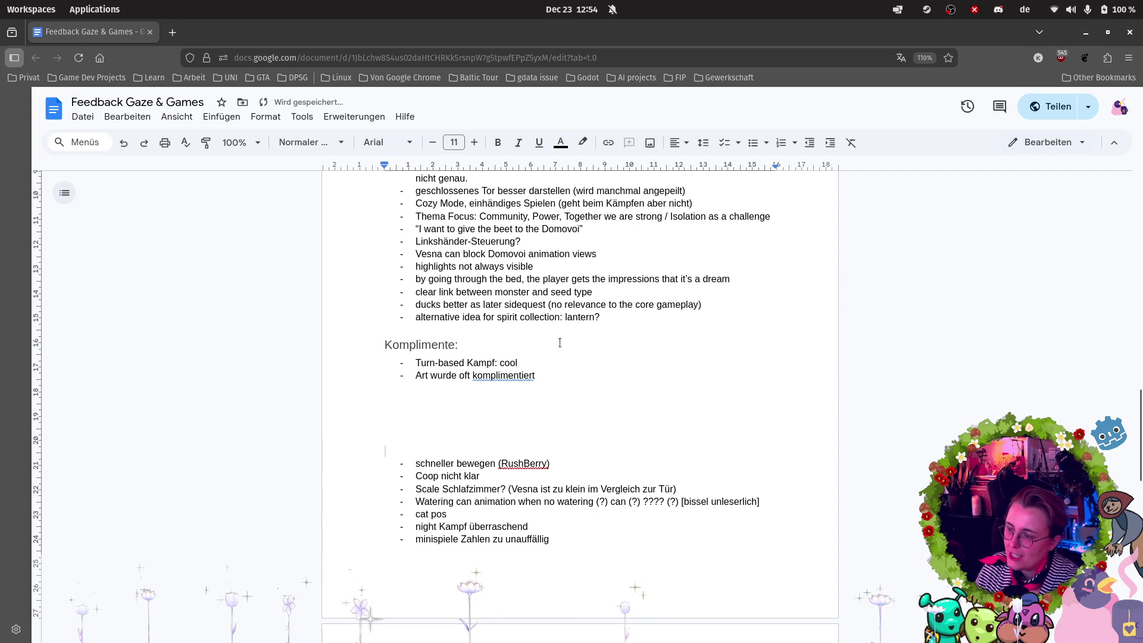
pyautogui.tripleClick(598, 317)
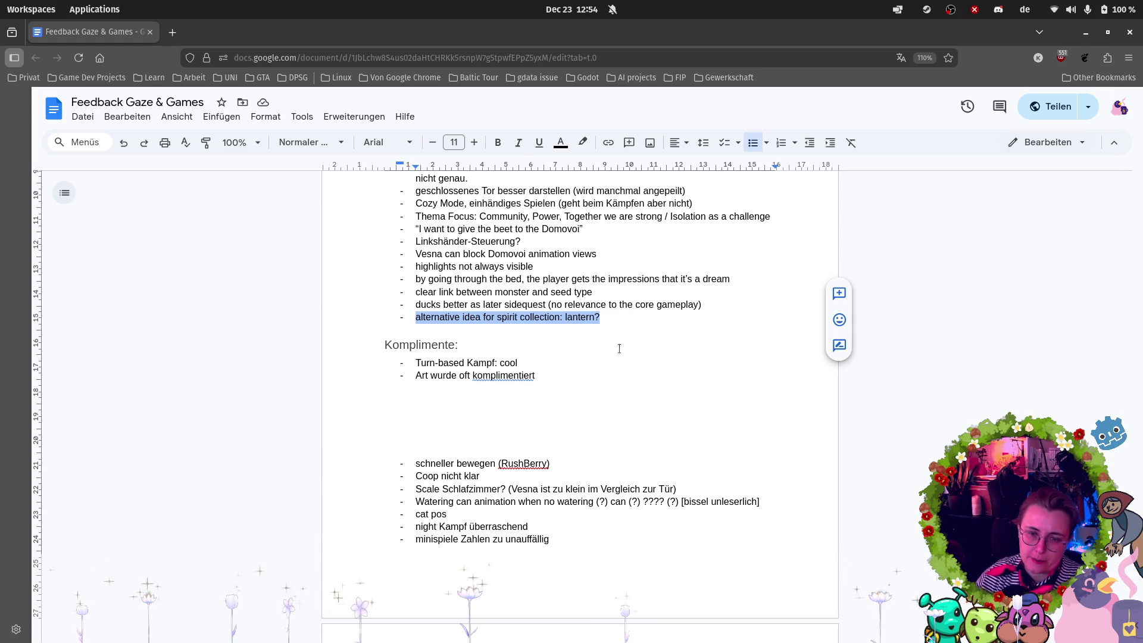
pyautogui.click(509, 445)
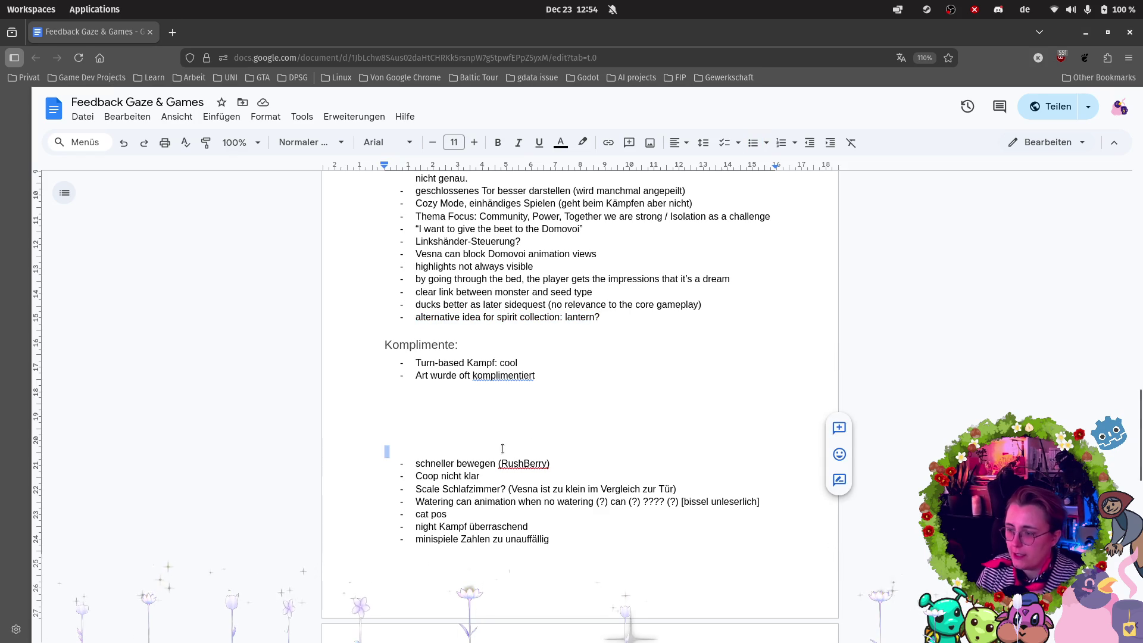
# Cut the 'schneller bewegen (RushBerry)' note and scroll up to Game Design.
pyautogui.moveTo(550, 463); pyautogui.dragTo(288, 458)
pyautogui.hotkey('ctrl', 'x')
pyautogui.scroll(5, 552, 378)
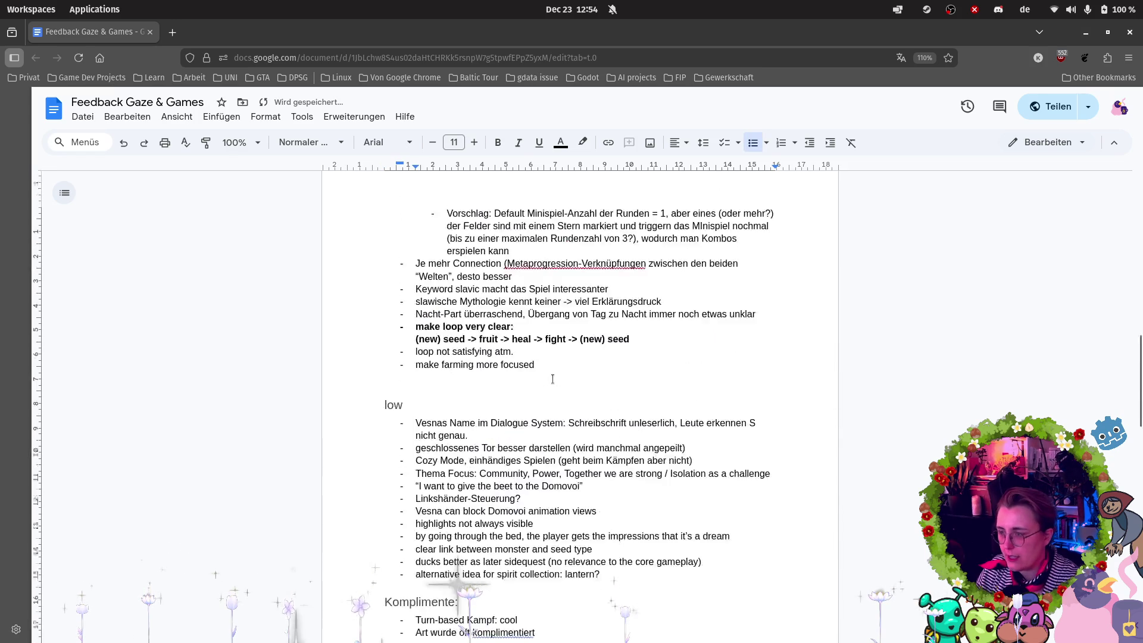
pyautogui.scroll(1, 552, 378)
pyautogui.scroll(3, 489, 361)
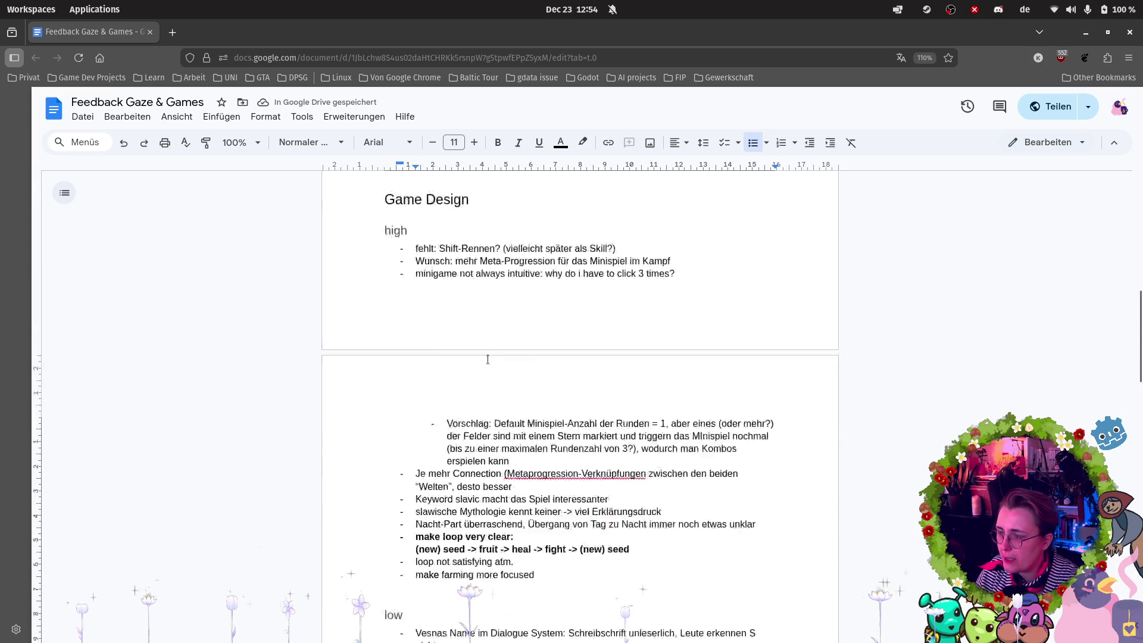
pyautogui.scroll(-3, 535, 298)
pyautogui.scroll(2, 565, 226)
# Paste 'schneller bewegen (RushBerry)' below Shift-Rennen and indent it as a sub-point.
pyautogui.click(638, 229)
pyautogui.press('Return')
pyautogui.hotkey('ctrl', 'v')
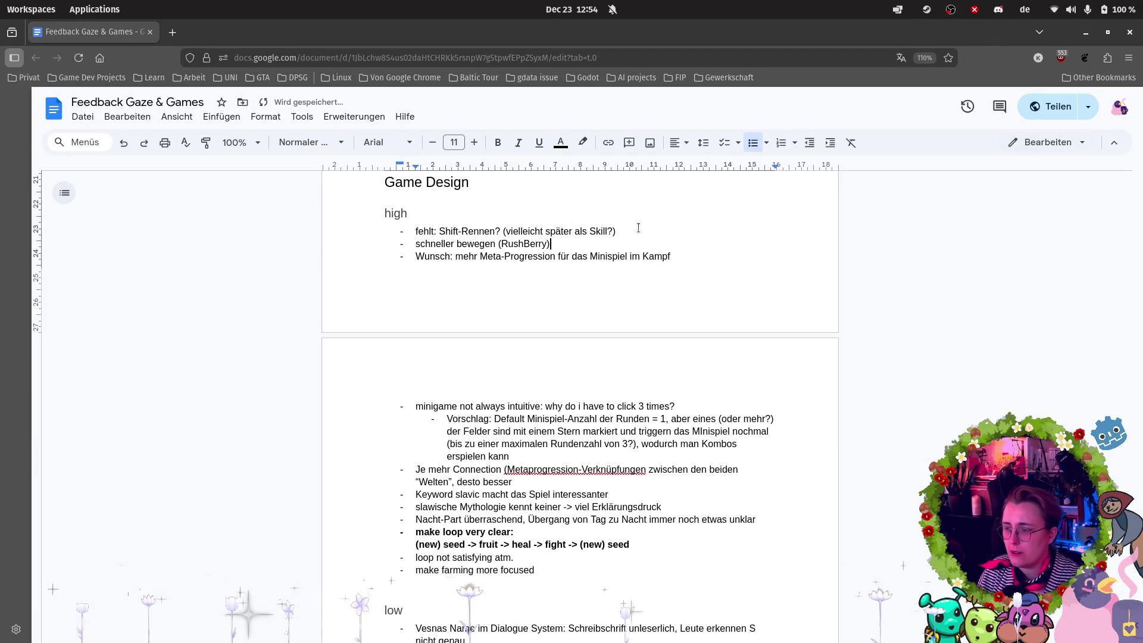
pyautogui.click(416, 244)
pyautogui.press('Tab')
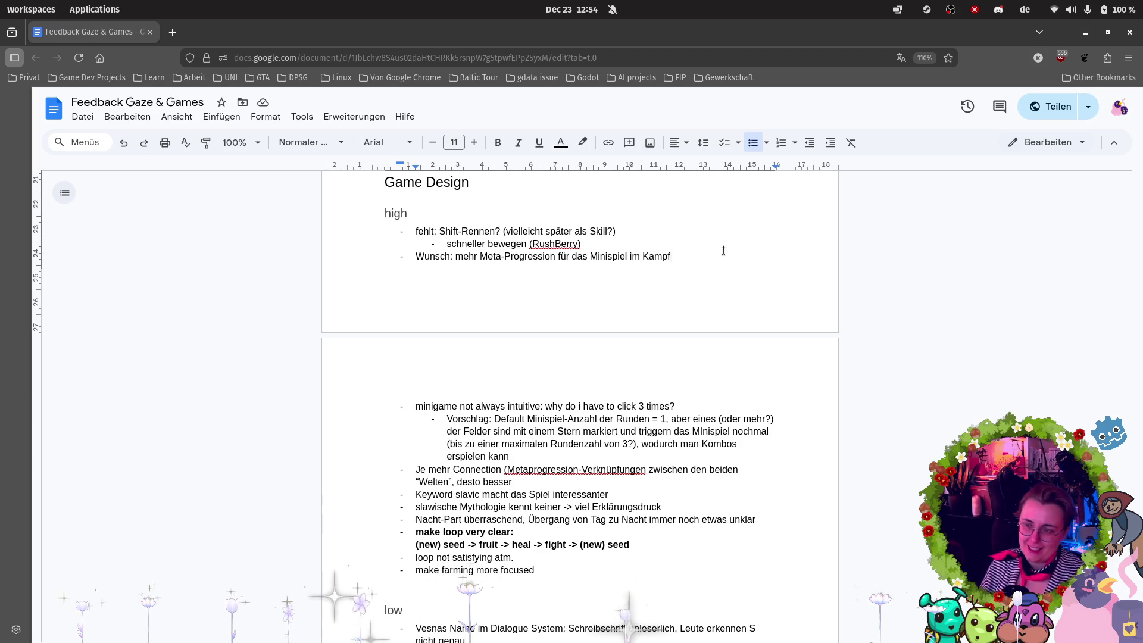
# Add an 'Ausdauer-Balken' sub-bullet after the RushBerry line.
pyautogui.doubleClick(616, 247)
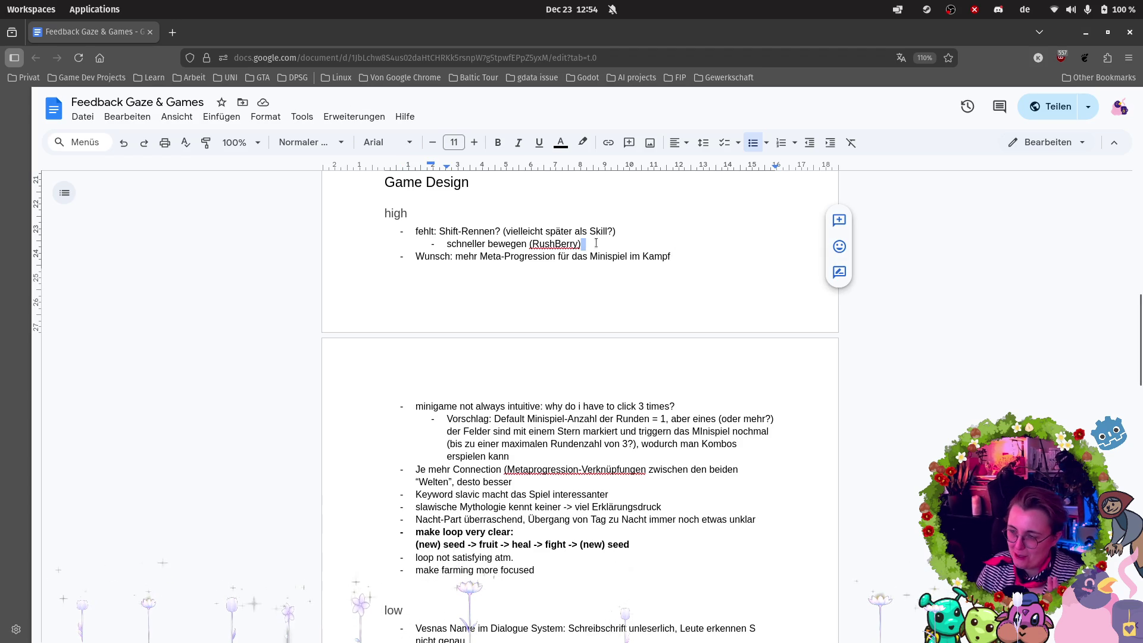
pyautogui.click(596, 243)
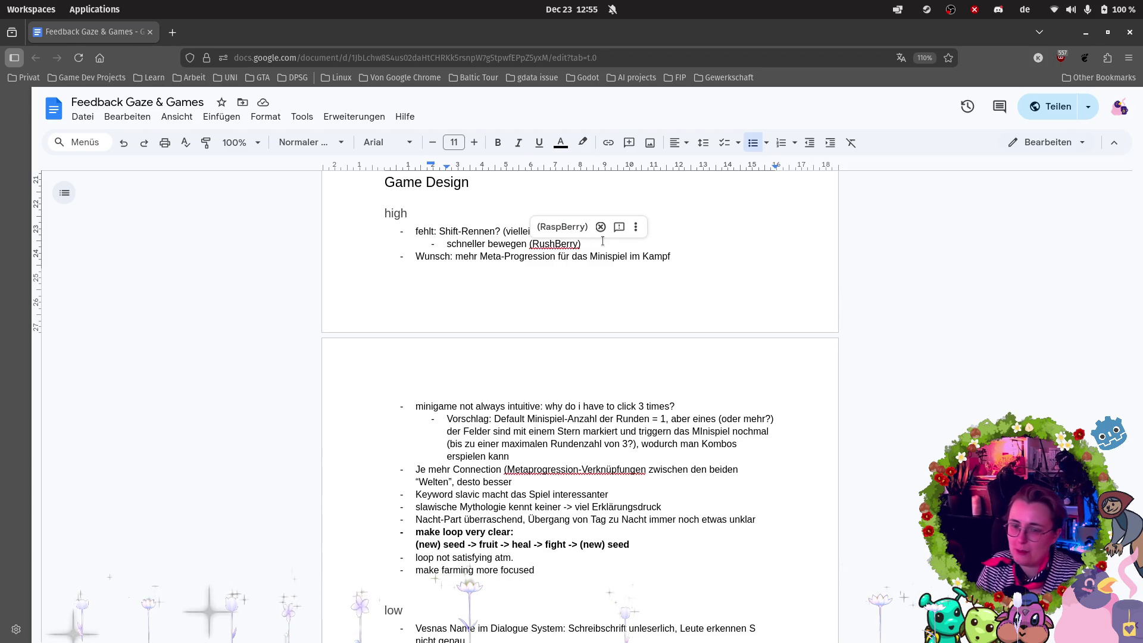
pyautogui.press('Return')
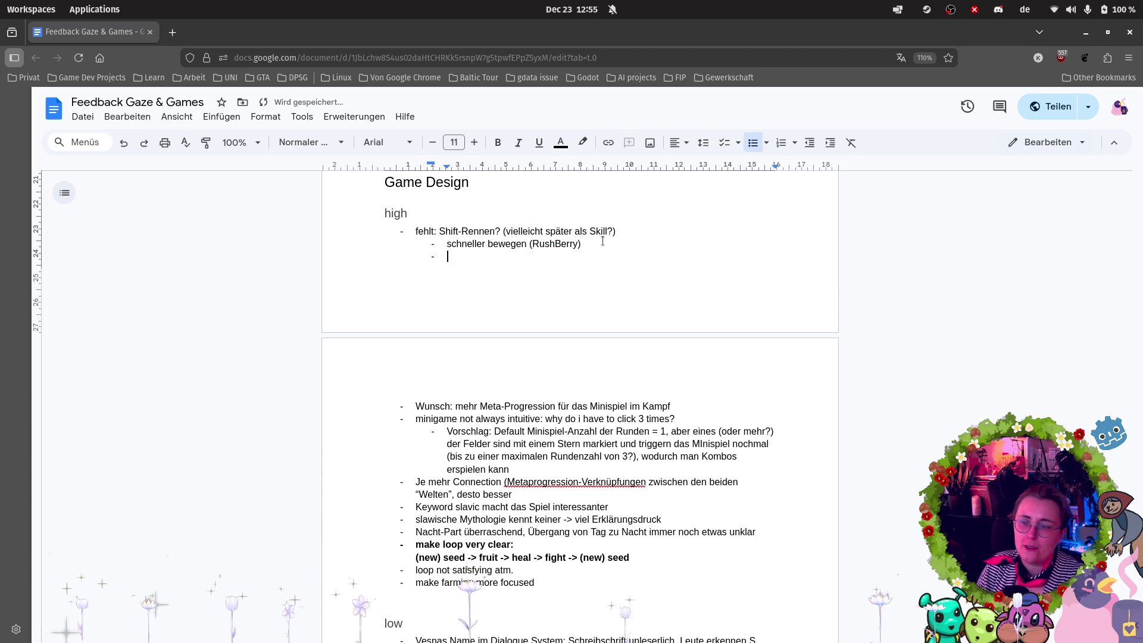
pyautogui.press('BackSpace')
pyautogui.press('BackSpace')
pyautogui.press('BackSpace')
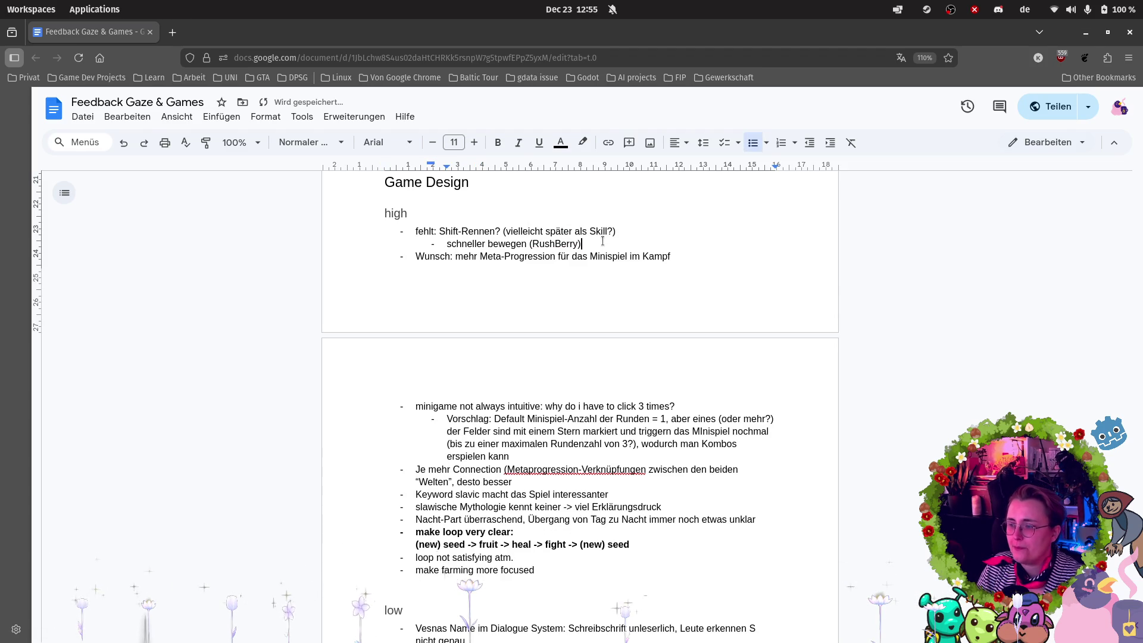
pyautogui.press('Return')
pyautogui.write('Ausdauer-Balken')
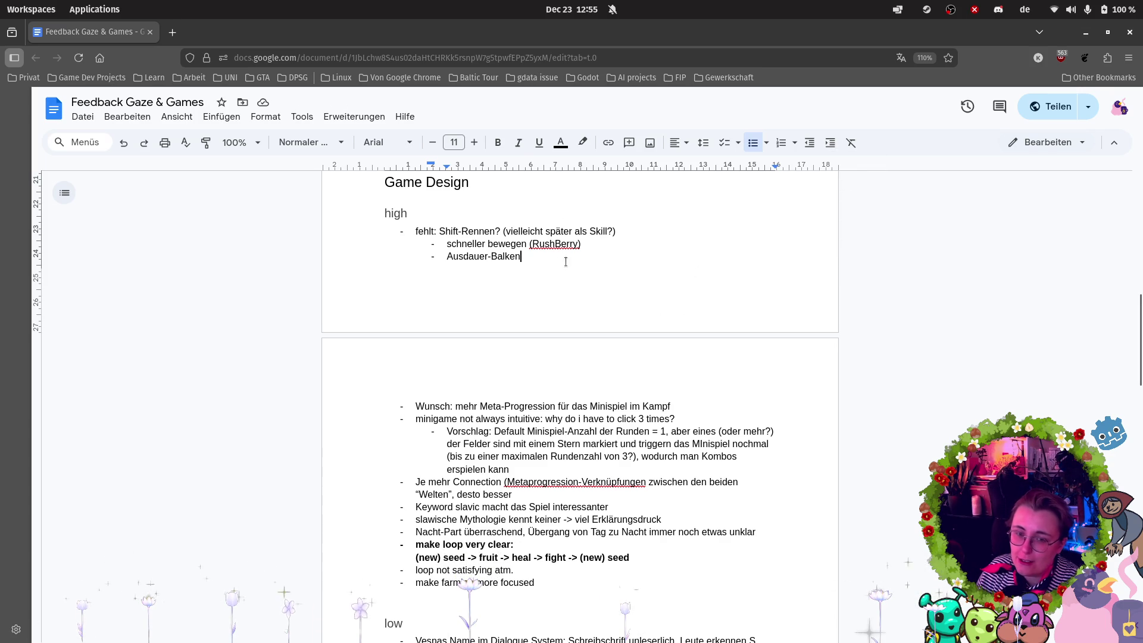
pyautogui.scroll(-6, 566, 260)
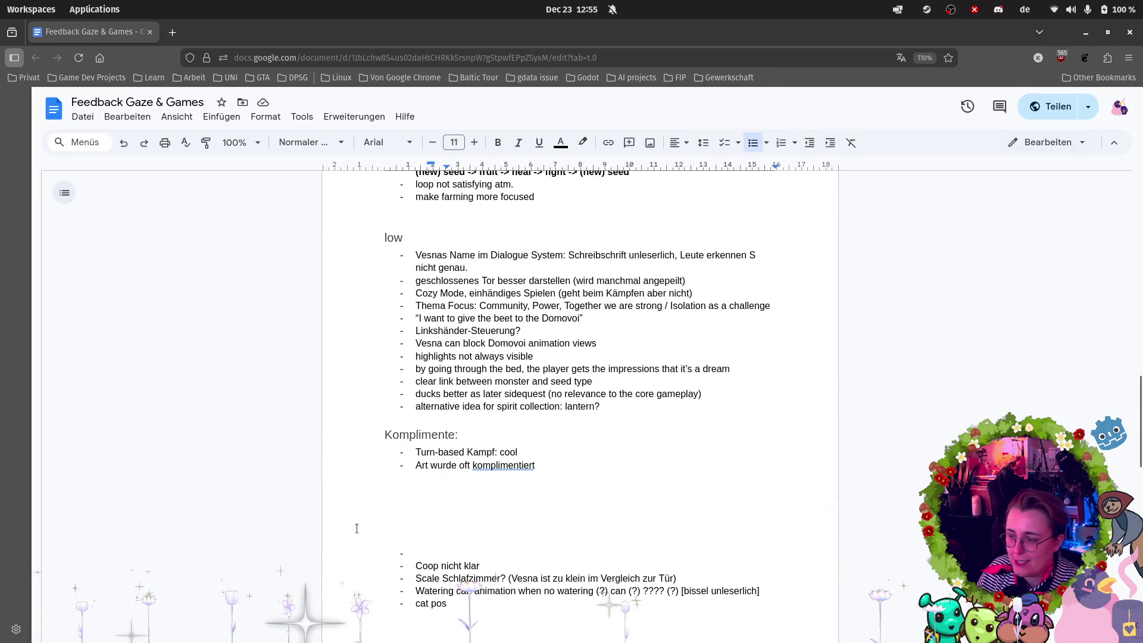
# Move 'Coop nicht klar' to the end of the low list, removing an empty bullet first.
pyautogui.click(426, 552)
pyautogui.press('BackSpace')
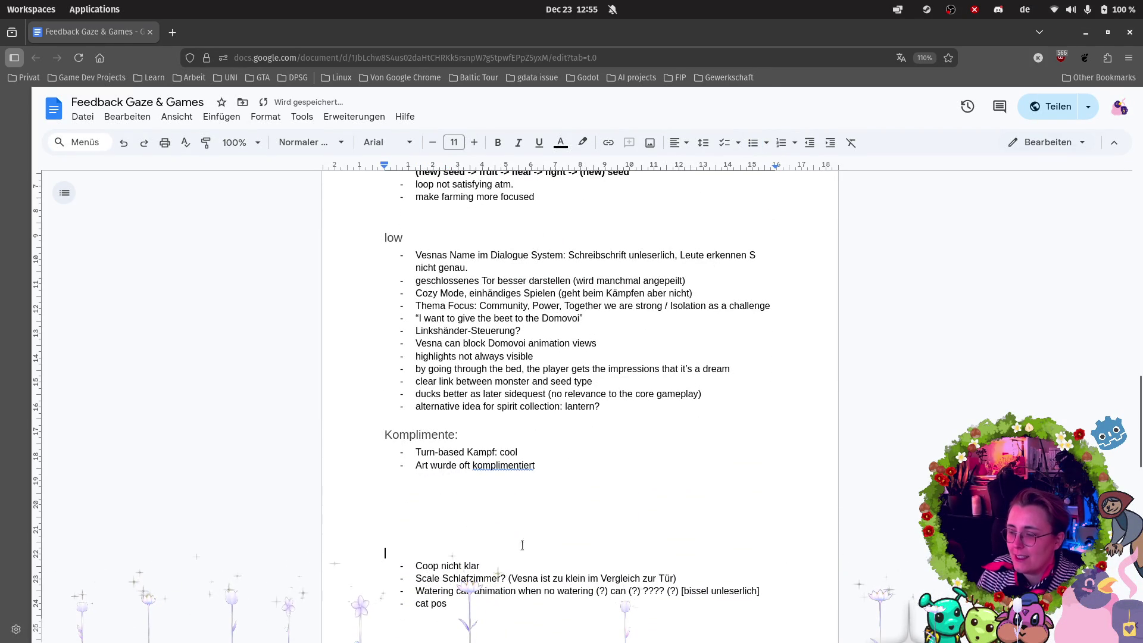
pyautogui.moveTo(514, 560); pyautogui.dragTo(362, 566)
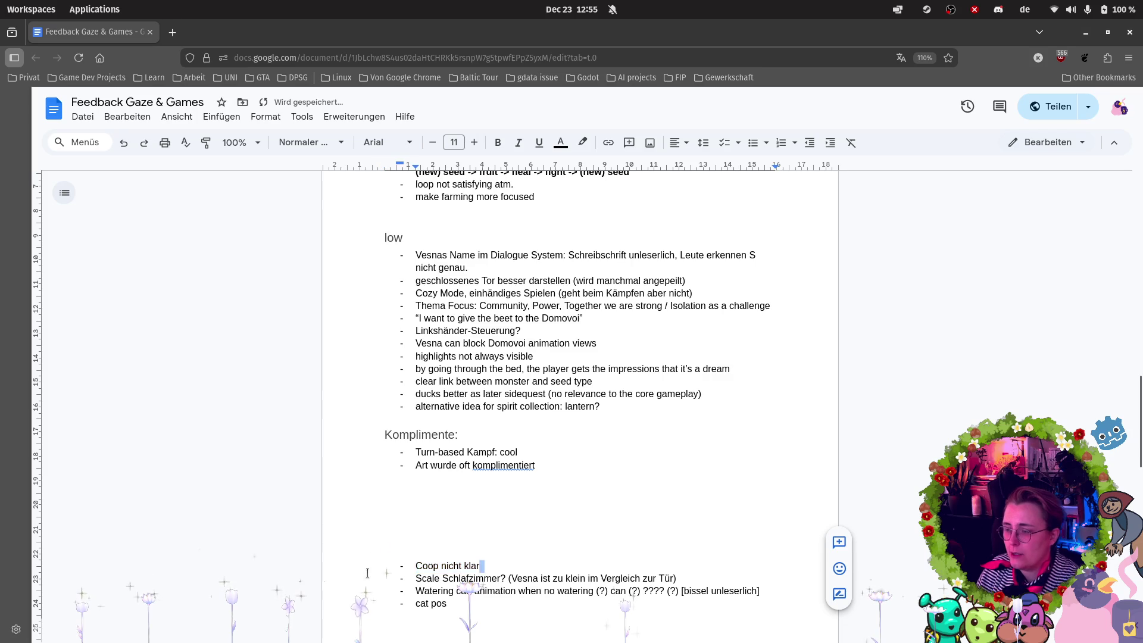
pyautogui.hotkey('ctrl', 'x')
pyautogui.scroll(5, 579, 460)
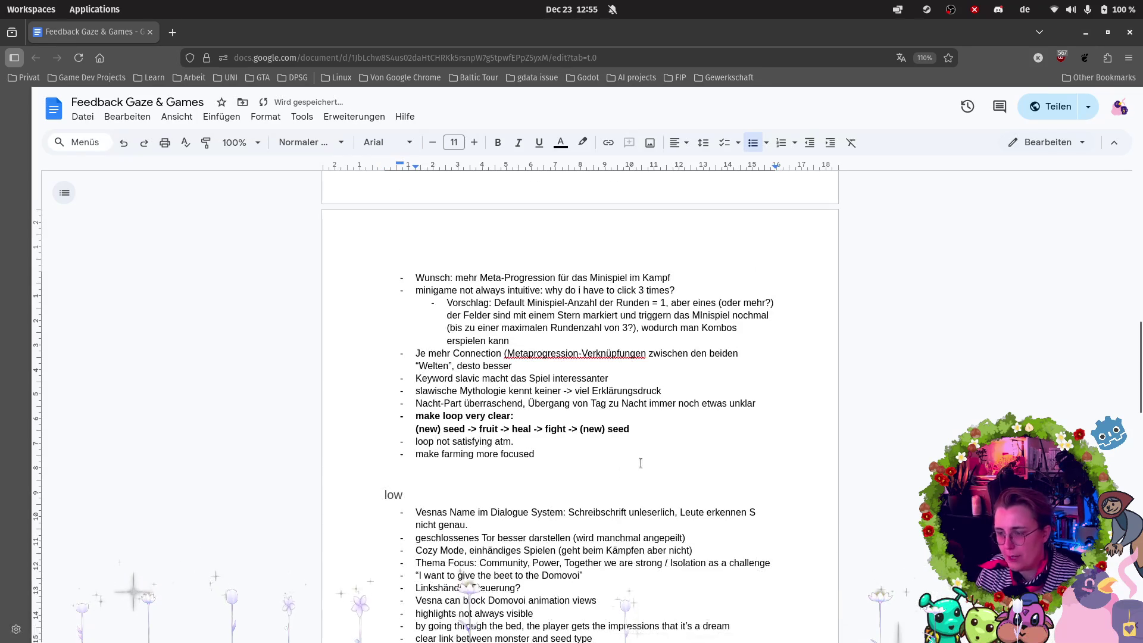
pyautogui.scroll(-3, 579, 460)
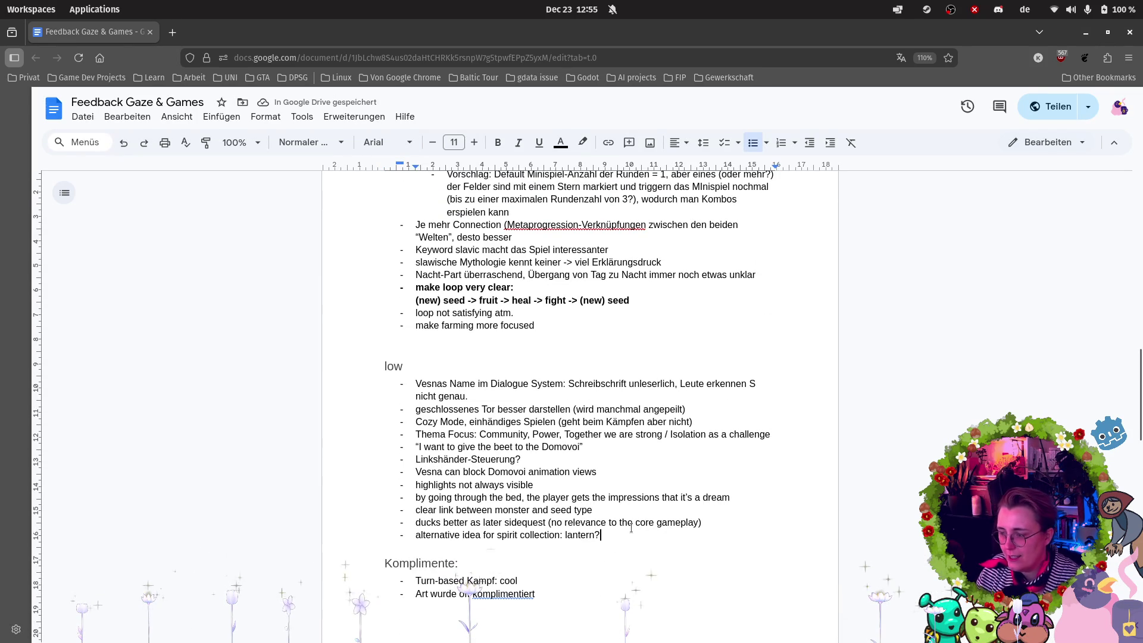
pyautogui.hotkey('ctrl', 'v')
# Delete the empty lines above the remaining notes and add a 'cat pos' note.
pyautogui.scroll(-4, 604, 472)
pyautogui.scroll(1, 605, 472)
pyautogui.click(458, 561)
pyautogui.press('Delete')
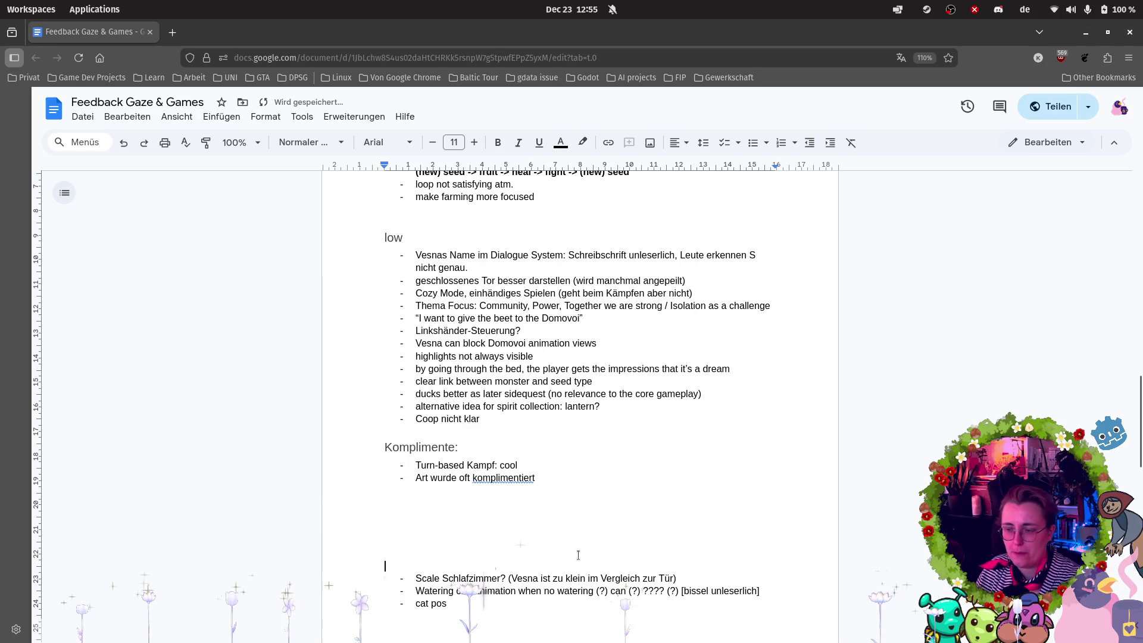
pyautogui.press('Down')
pyautogui.press('Down')
pyautogui.press('End')
pyautogui.press('Return')
pyautogui.write('cat pos')
pyautogui.scroll(-3, 684, 416)
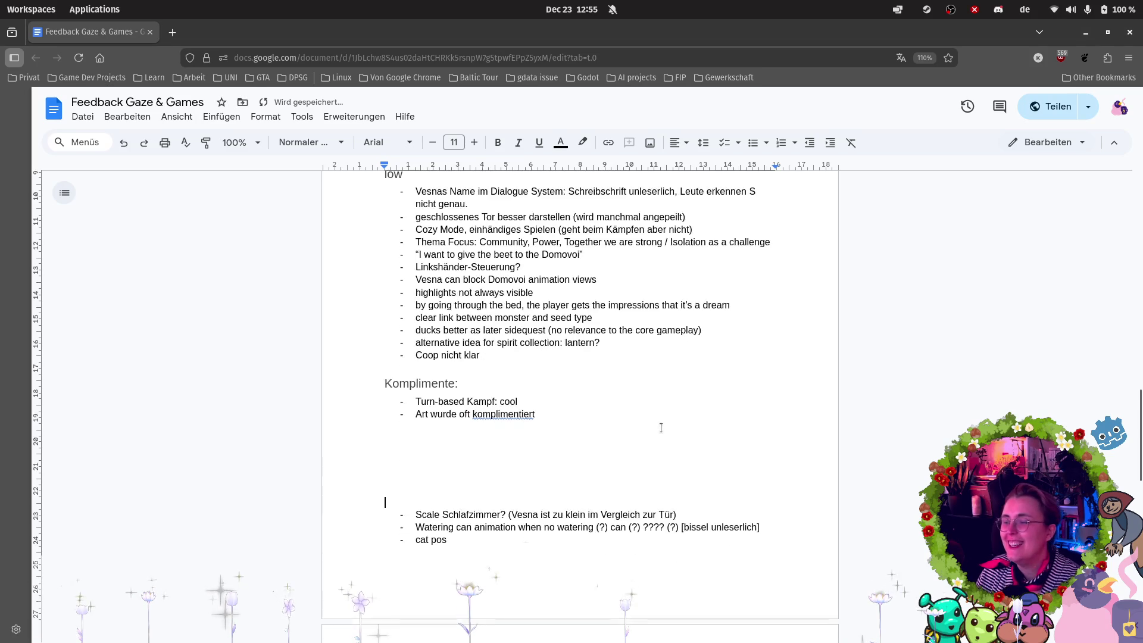
# Clear the leftover empty line and cut the 'Scale Schlafzimmer?' note.
pyautogui.press('BackSpace')
pyautogui.press('BackSpace')
pyautogui.moveTo(708, 409); pyautogui.dragTo(681, 424)
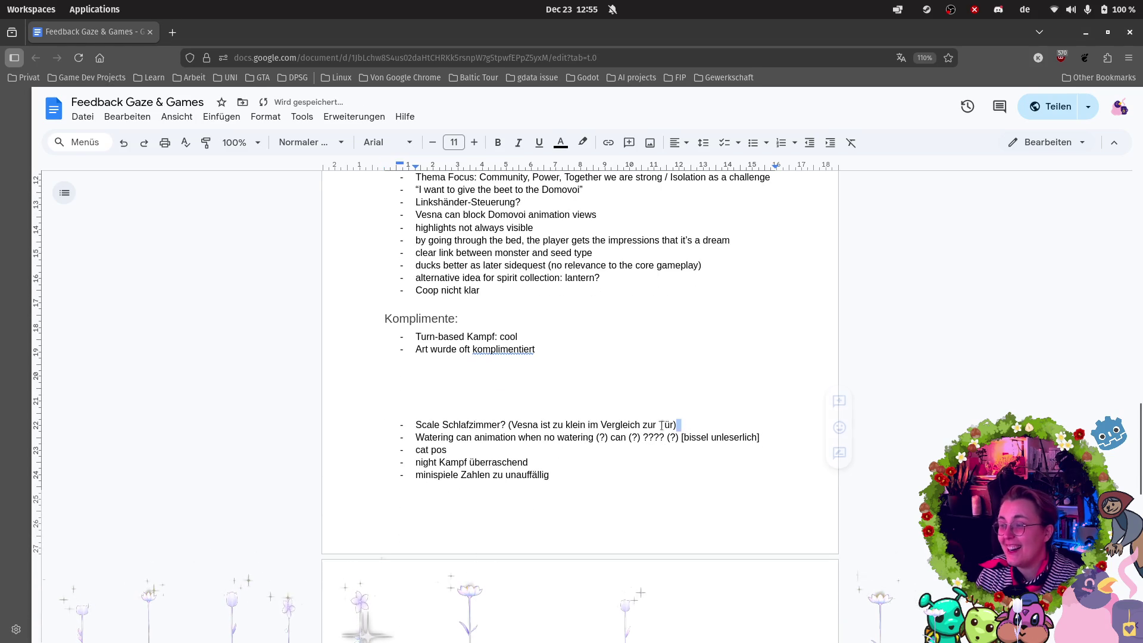
pyautogui.moveTo(401, 435); pyautogui.dragTo(399, 424)
pyautogui.press('BackSpace')
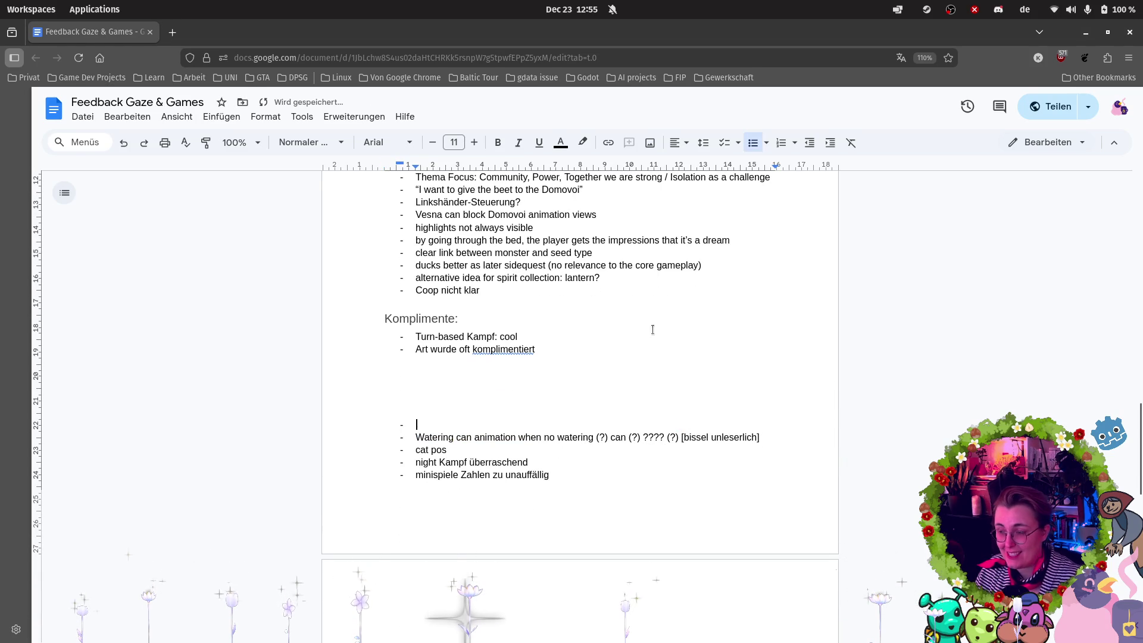
# Paste 'Scale Schlafzimmer?' as a new Dev high bullet after 'Loot Drop doesn't work'.
pyautogui.scroll(10, 646, 324)
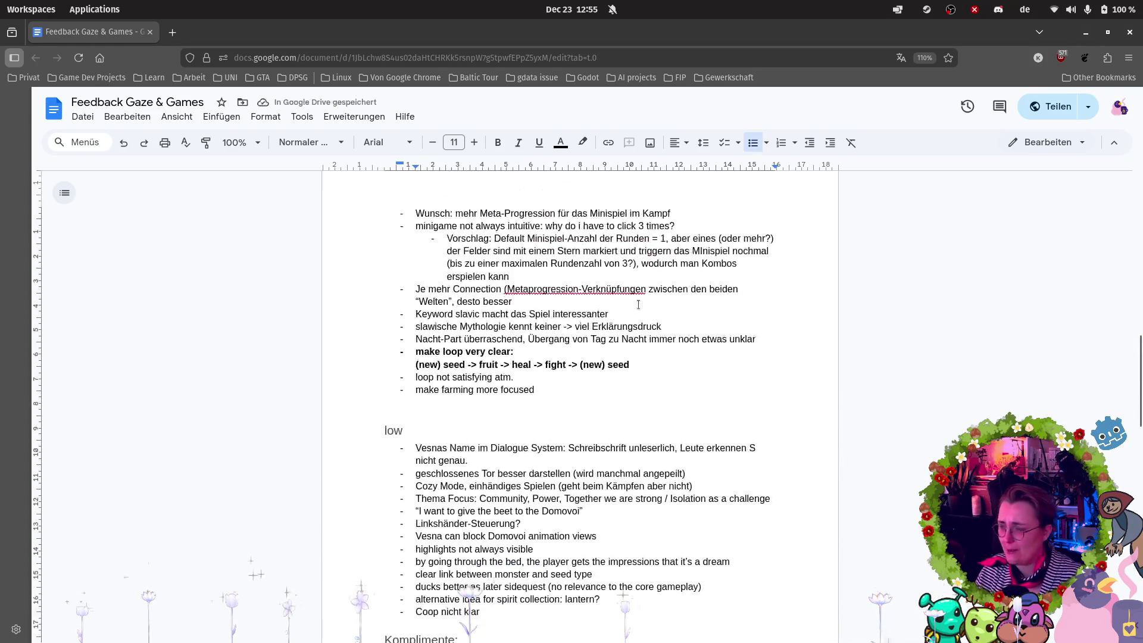
pyautogui.scroll(4, 593, 333)
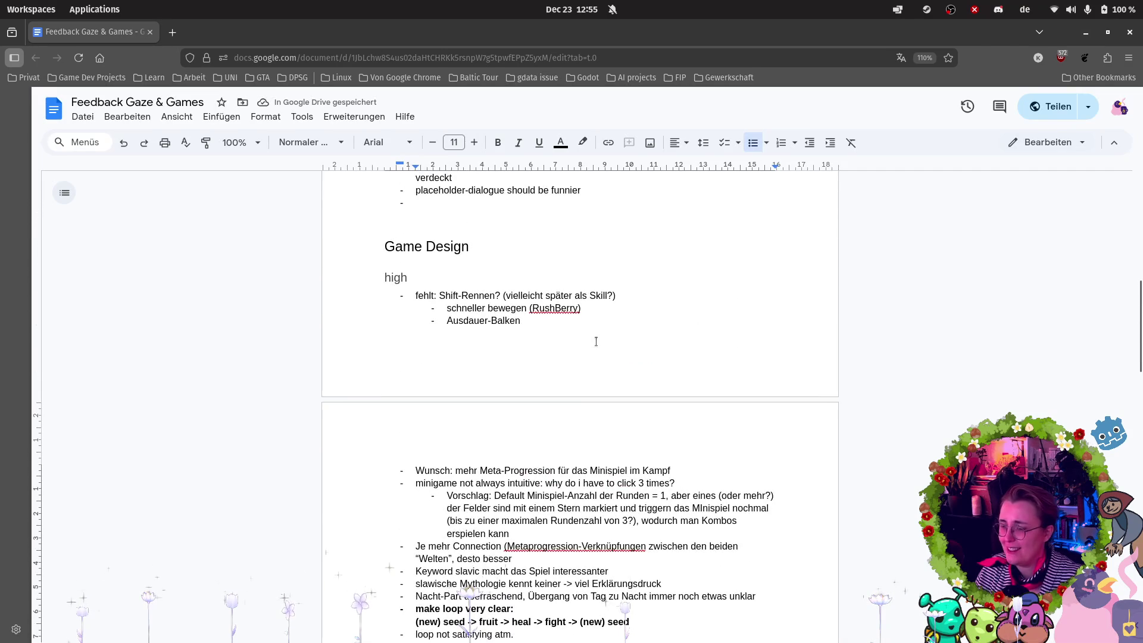
pyautogui.scroll(-3, 596, 341)
pyautogui.scroll(12, 610, 418)
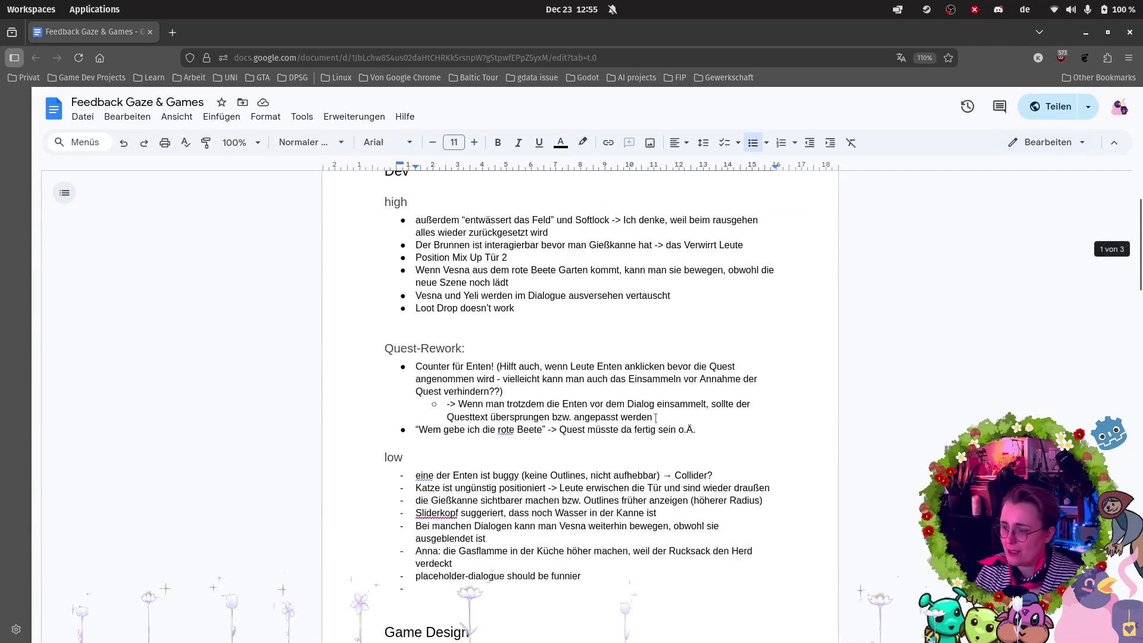
pyautogui.click(551, 307)
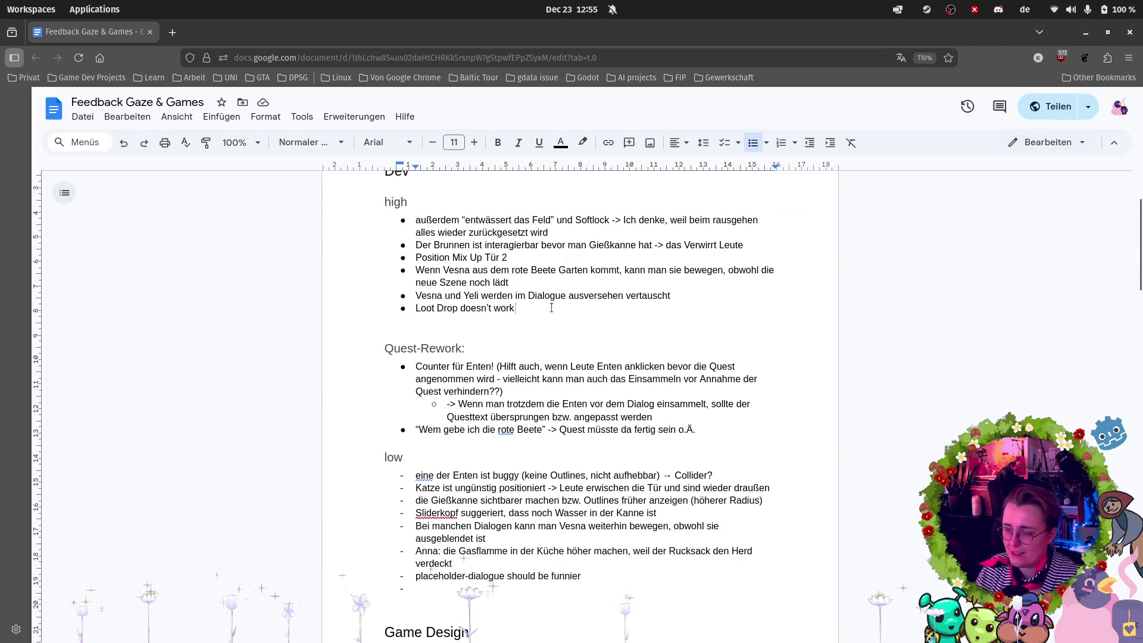
pyautogui.press('Return')
pyautogui.hotkey('ctrl', 'v')
# Remove the empty bullet above 'Watering can animation' and cut that note.
pyautogui.scroll(-15, 536, 357)
pyautogui.scroll(-4, 503, 413)
pyautogui.click(430, 309)
pyautogui.press('BackSpace')
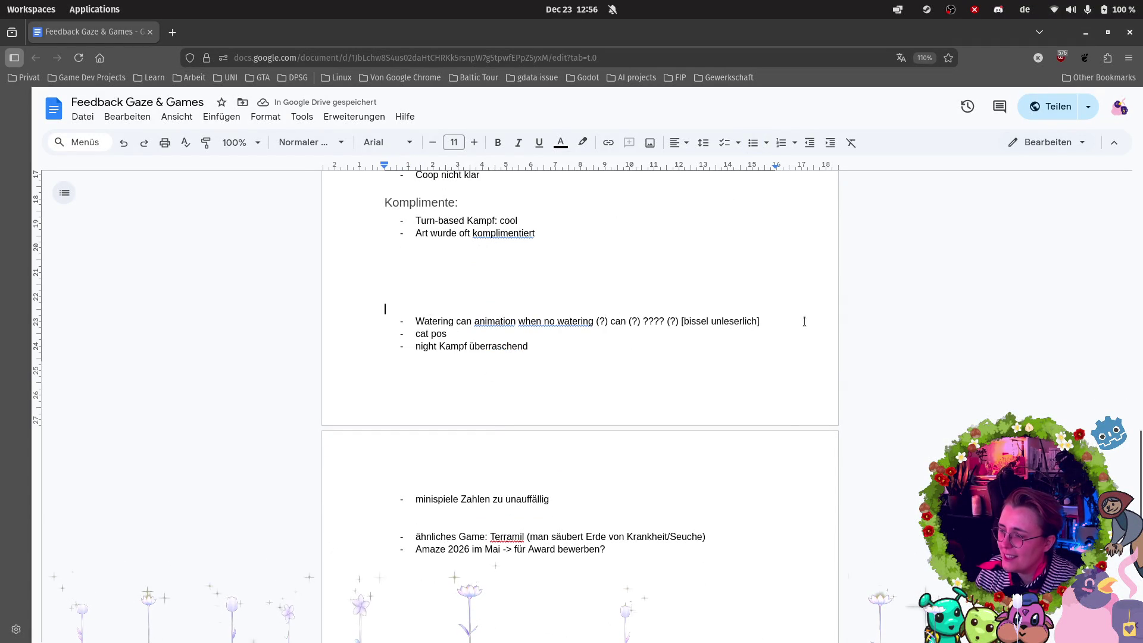
pyautogui.moveTo(765, 322); pyautogui.dragTo(305, 327)
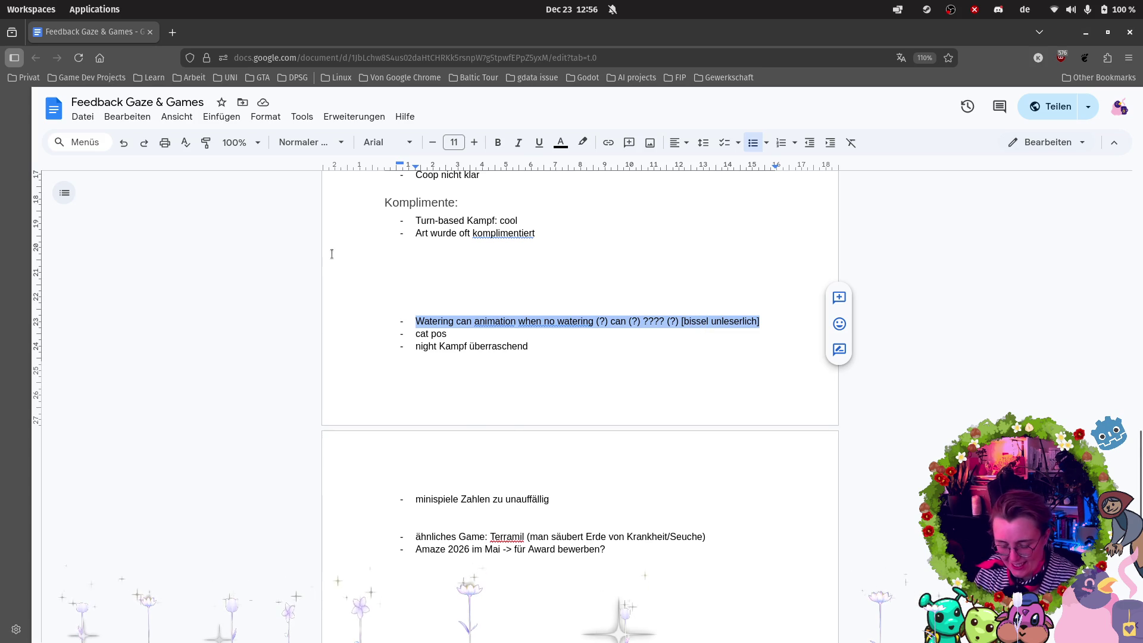
pyautogui.press('BackSpace')
# Paste the watering-can animation note after the first Dev high bullet.
pyautogui.scroll(10, 273, 253)
pyautogui.scroll(4, 558, 382)
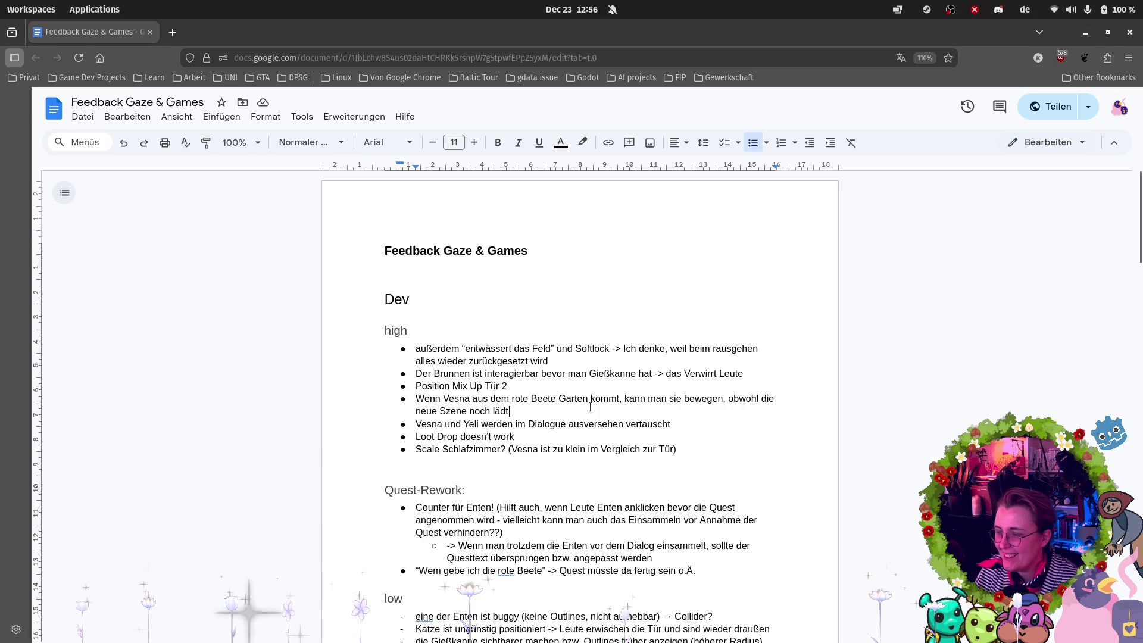
pyautogui.click(556, 360)
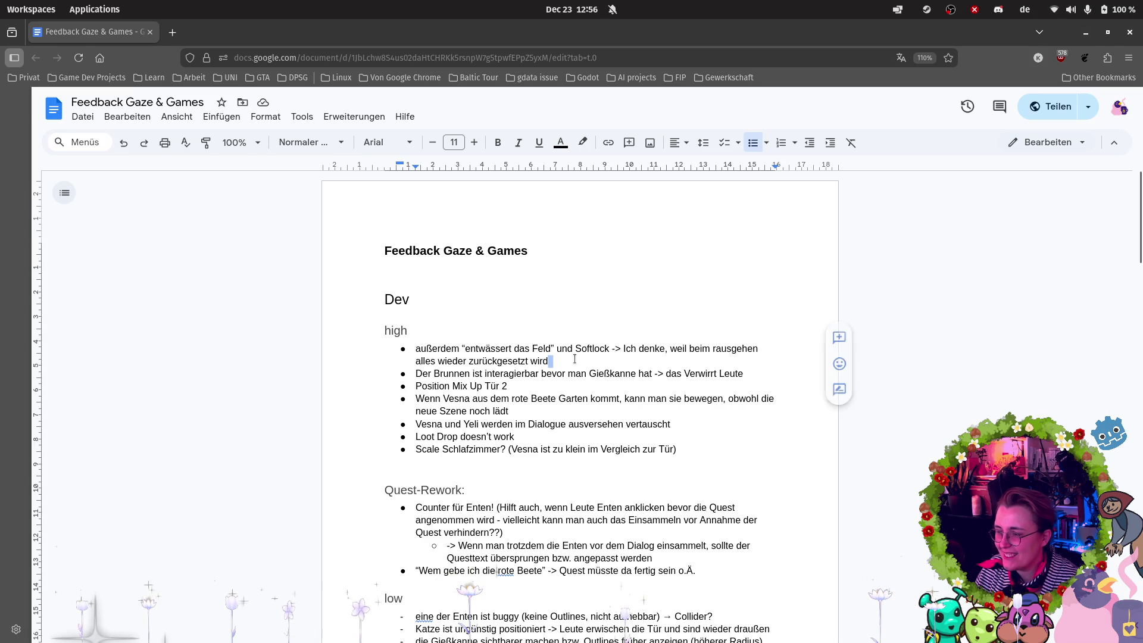
pyautogui.press('Return')
pyautogui.hotkey('ctrl', 'v')
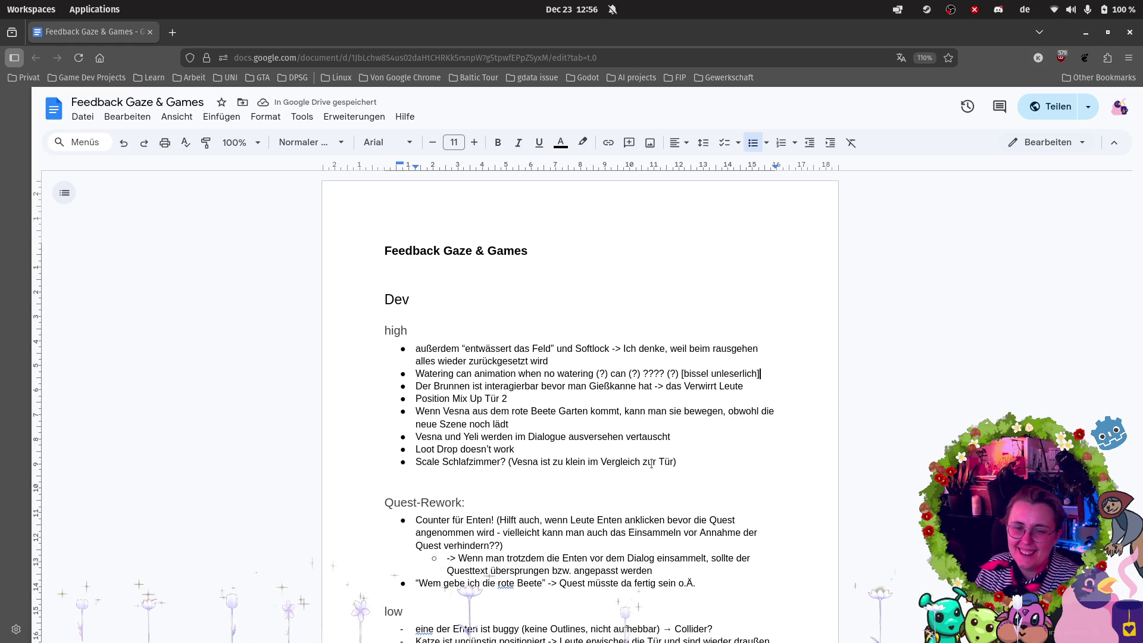
pyautogui.scroll(-3, 642, 463)
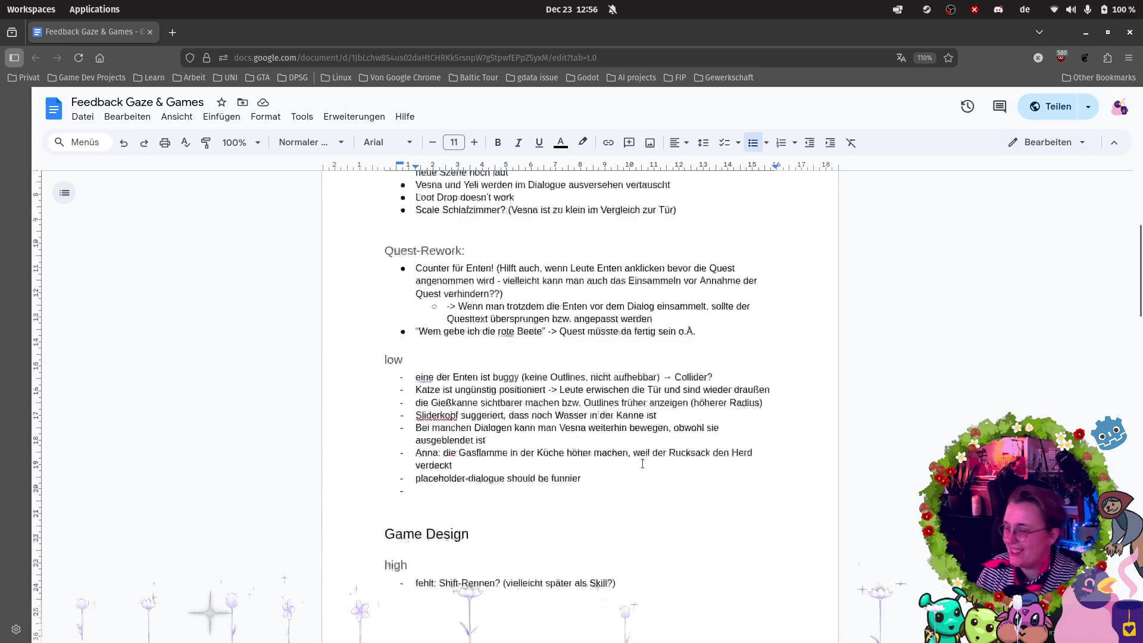
# Delete an empty bullet plus the 'cat pos' and 'night Kampf überraschend' notes.
pyautogui.scroll(-6, 631, 464)
pyautogui.scroll(-3, 621, 466)
pyautogui.scroll(-3, 483, 276)
pyautogui.scroll(-2, 482, 276)
pyautogui.press('Delete')
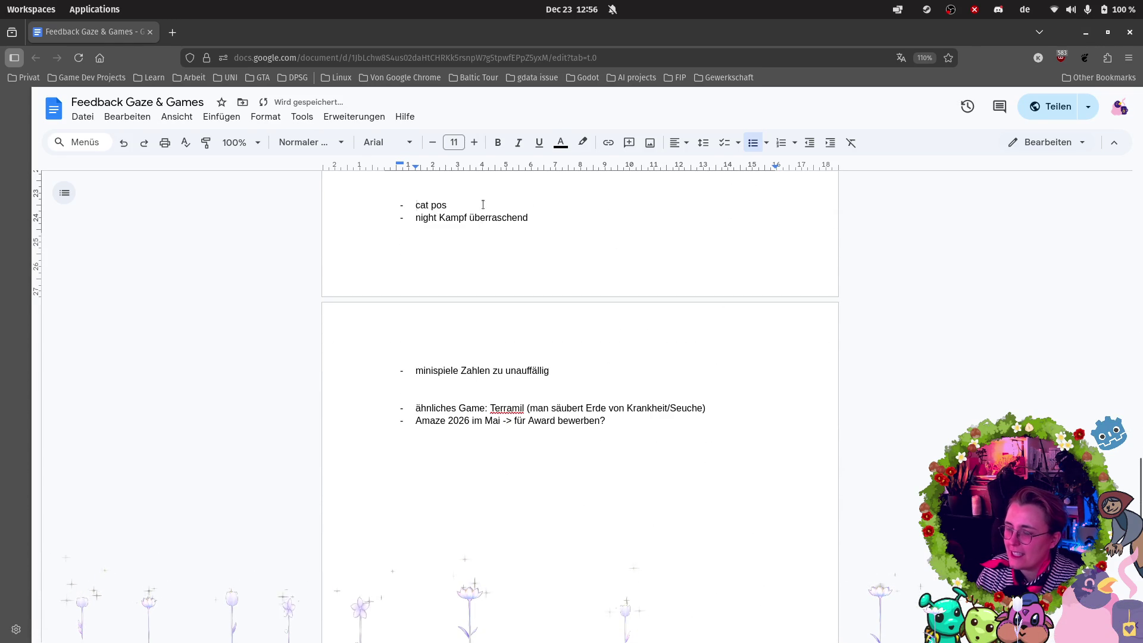
pyautogui.press('Up')
pyautogui.tripleClick(480, 205)
pyautogui.press('BackSpace')
pyautogui.scroll(2, 621, 310)
pyautogui.tripleClick(282, 348)
pyautogui.press('BackSpace')
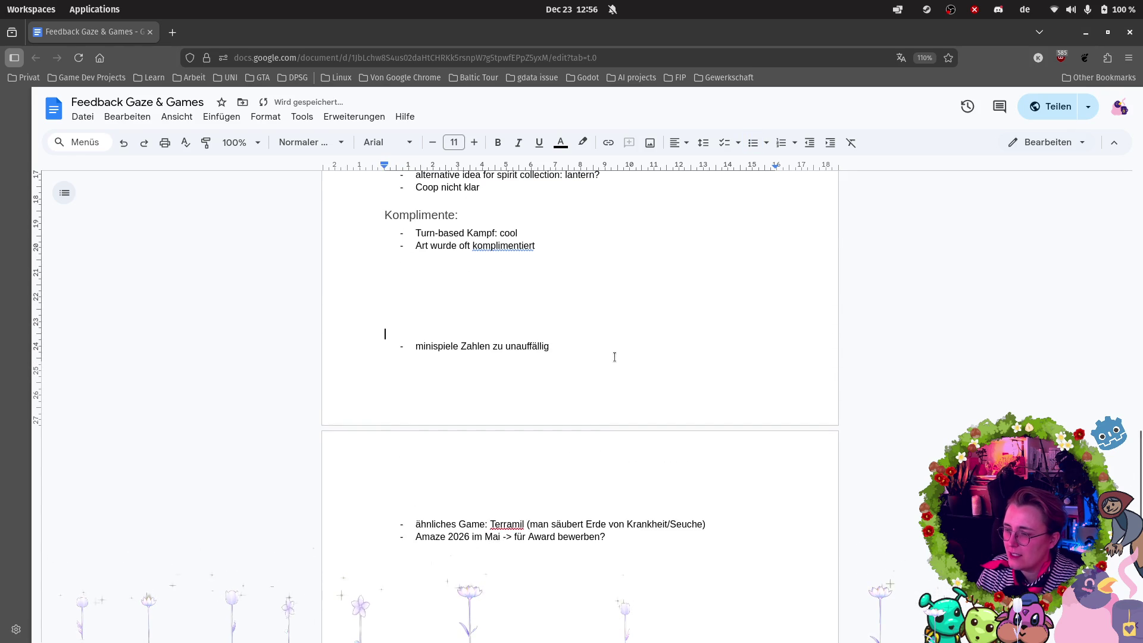
# Remove 'minispiele Zahlen zu unauffällig' from the unsorted notes.
pyautogui.scroll(2, 589, 344)
pyautogui.scroll(1, 590, 345)
pyautogui.tripleClick(263, 539)
pyautogui.press('BackSpace')
# Retype 'minispiele Zahlen zu unauffällig' as a top-level Game Design high bullet after 'erspielen kann'.
pyautogui.scroll(2, 416, 479)
pyautogui.scroll(2, 416, 480)
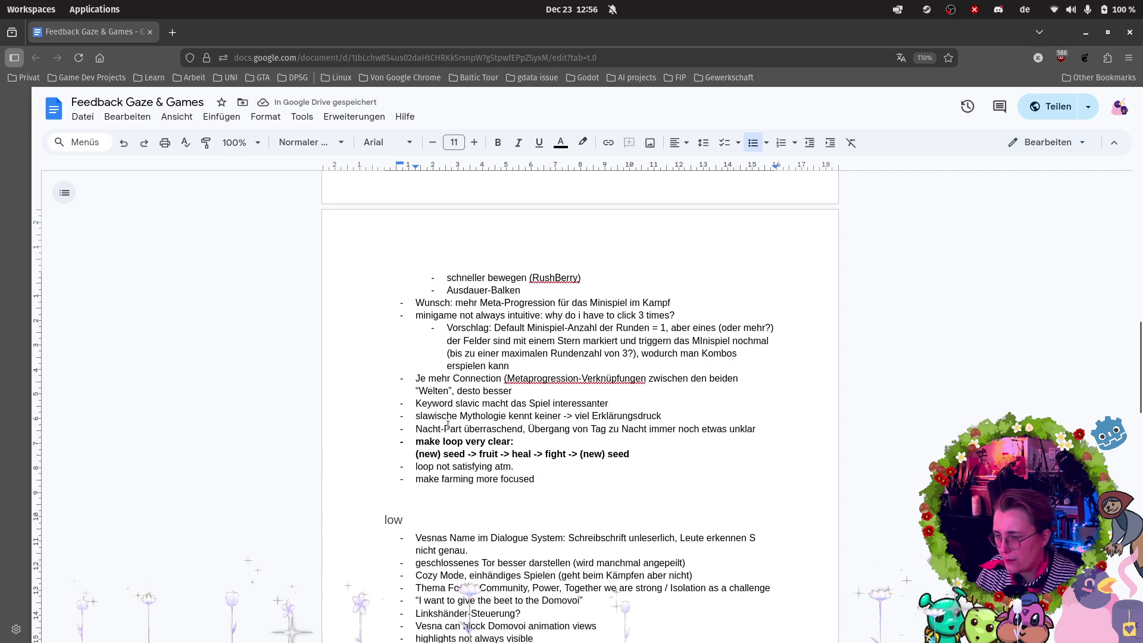
pyautogui.scroll(1, 523, 395)
pyautogui.scroll(1, 518, 375)
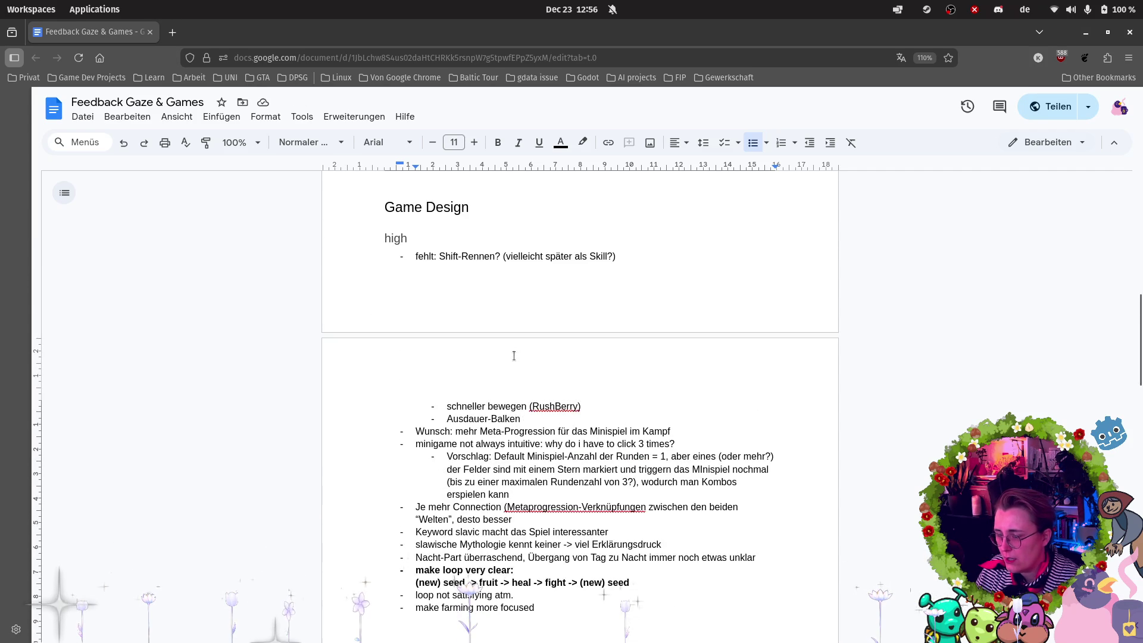
pyautogui.scroll(-1, 513, 356)
pyautogui.click(519, 431)
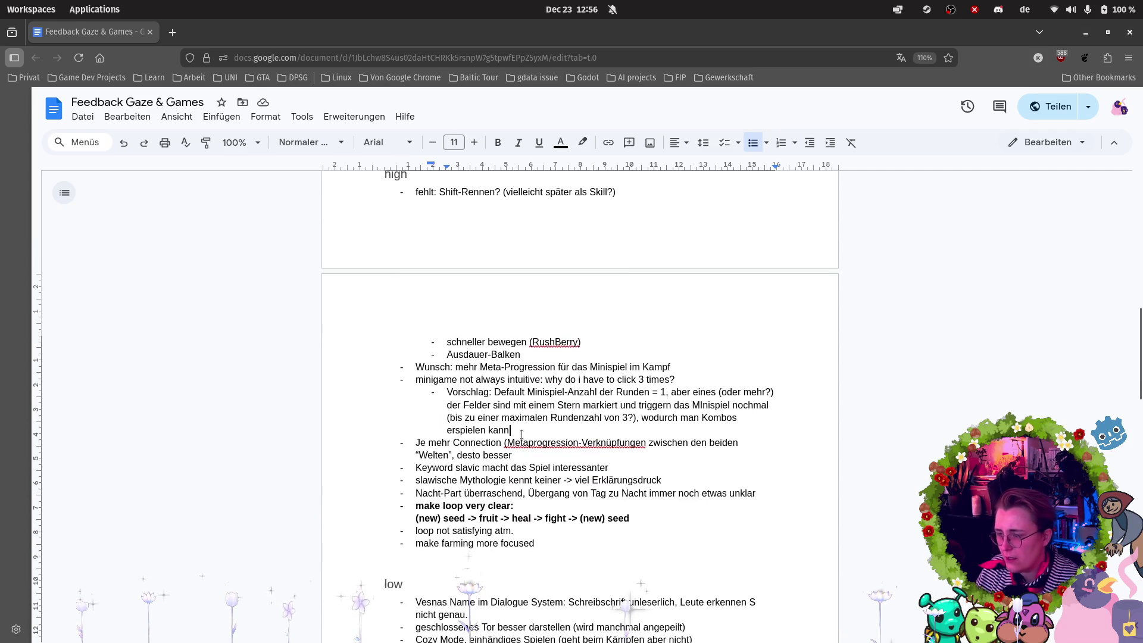
pyautogui.press('Return')
pyautogui.hotkey('shift', 'Tab')
pyautogui.write('minispiele Zahlen zu unauffällig')
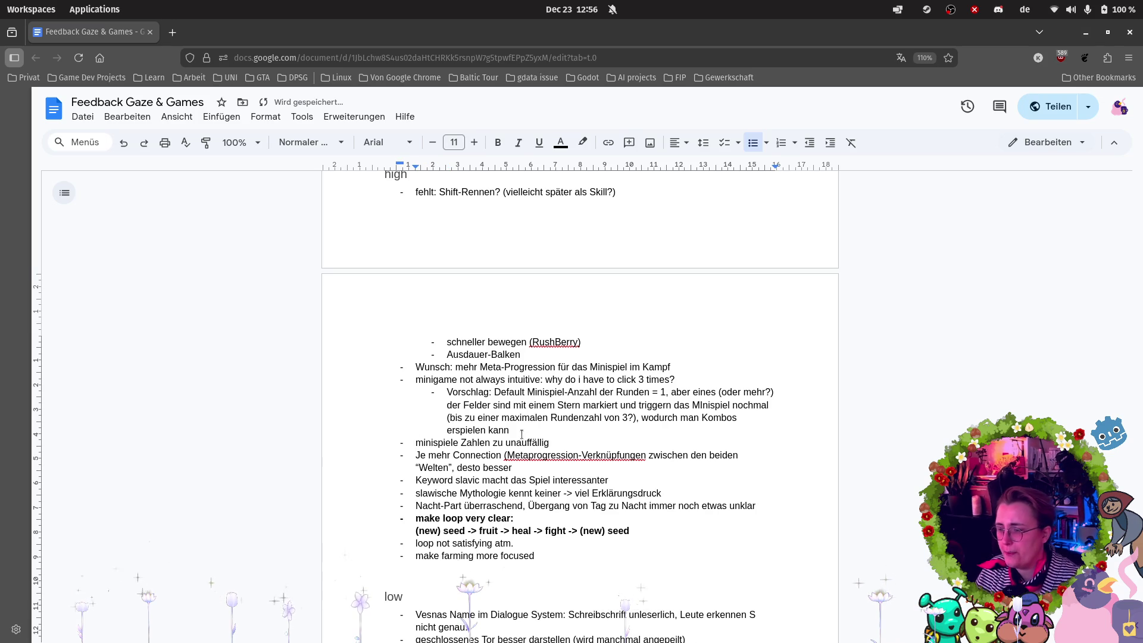
pyautogui.scroll(-2, 527, 439)
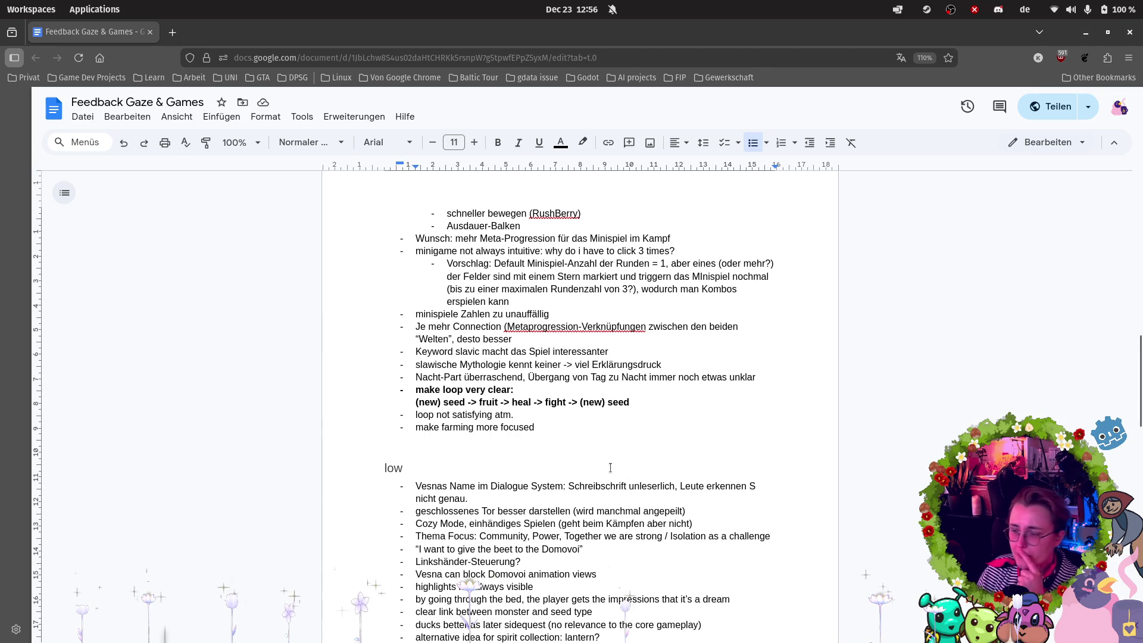
pyautogui.scroll(-1, 570, 413)
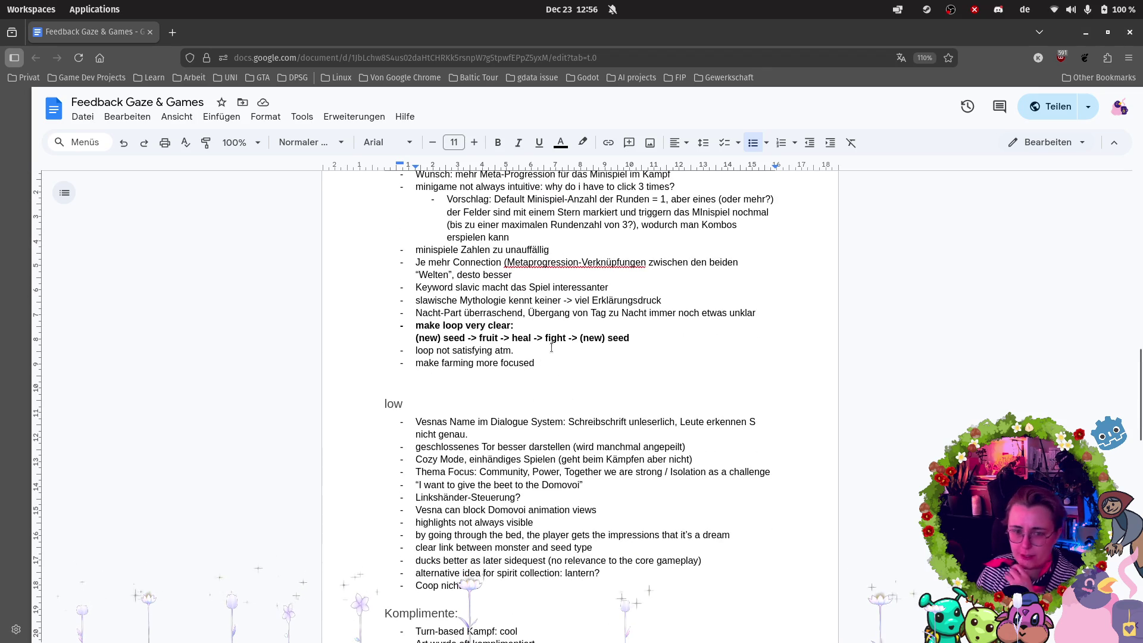
pyautogui.scroll(-1, 542, 319)
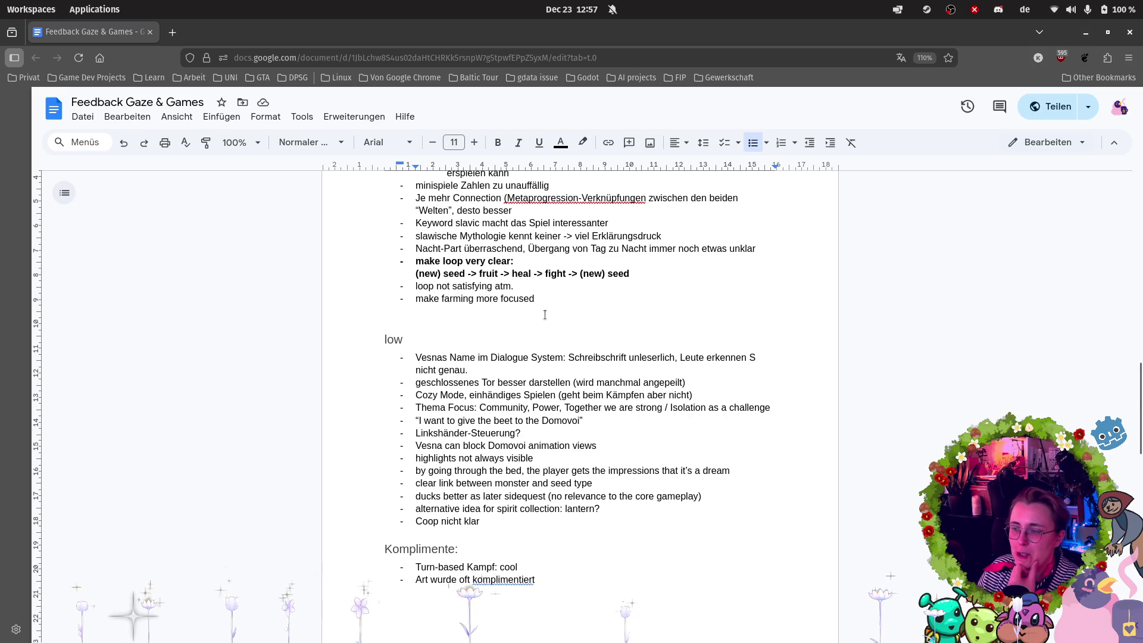
# Move the 'ähnliches Game: Terramil' note from the last page into the low list after 'Coop nicht klar'.
pyautogui.scroll(-8, 545, 314)
pyautogui.click(476, 383)
pyautogui.press('BackSpace')
pyautogui.press('BackSpace')
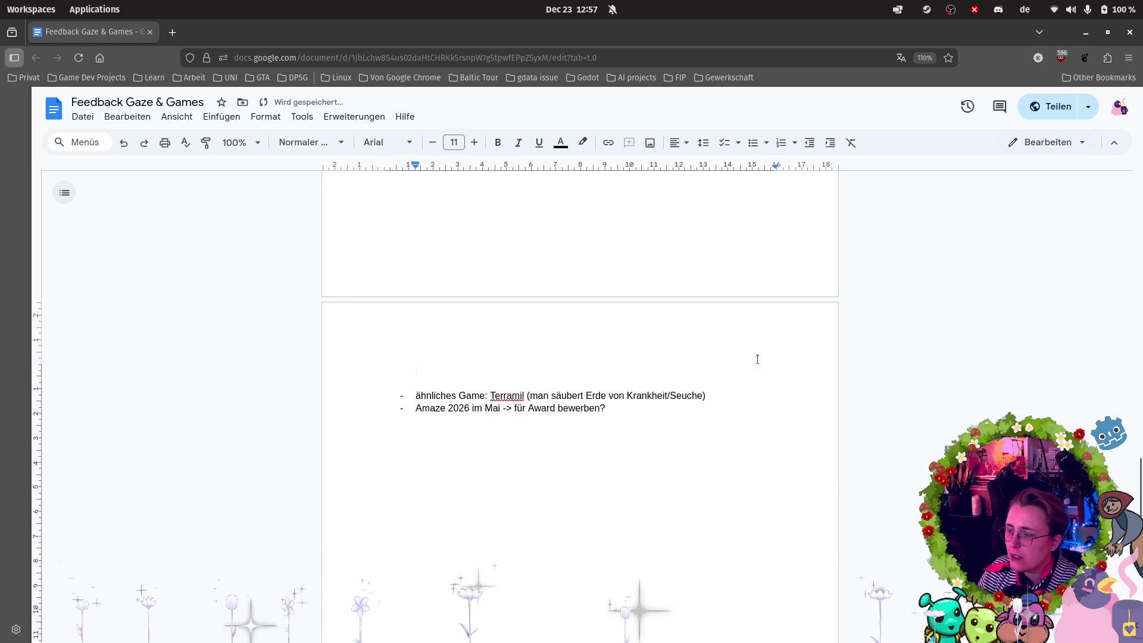
pyautogui.moveTo(722, 395); pyautogui.dragTo(342, 392)
pyautogui.hotkey('ctrl', 'c')
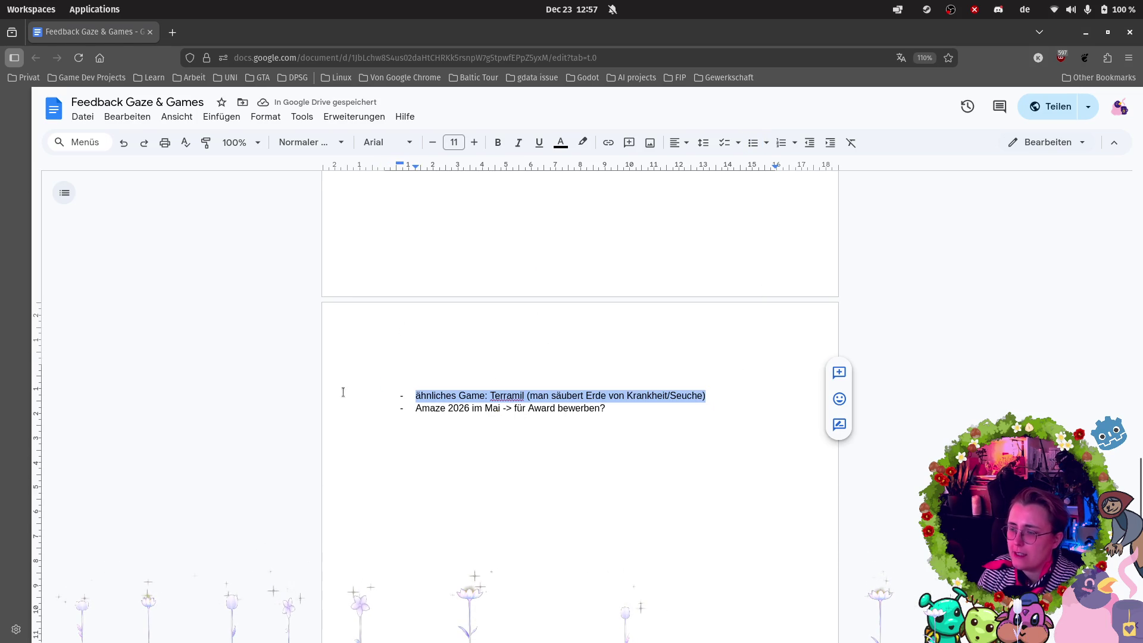
pyautogui.press('BackSpace')
pyautogui.scroll(6, 543, 238)
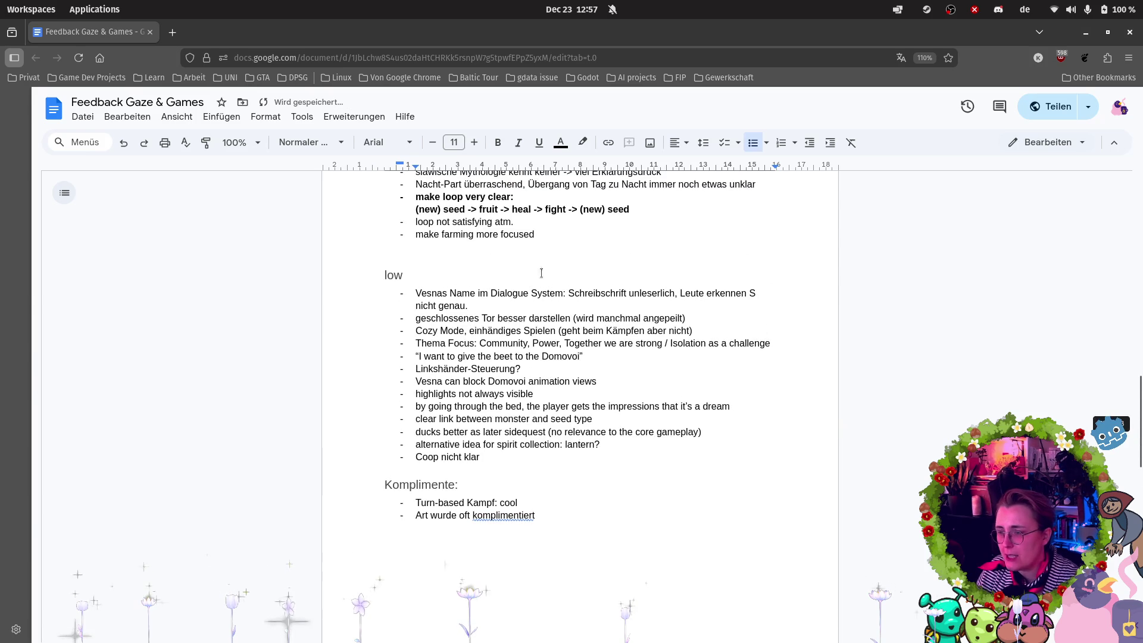
pyautogui.click(526, 466)
pyautogui.press('Return')
pyautogui.hotkey('ctrl', 'v')
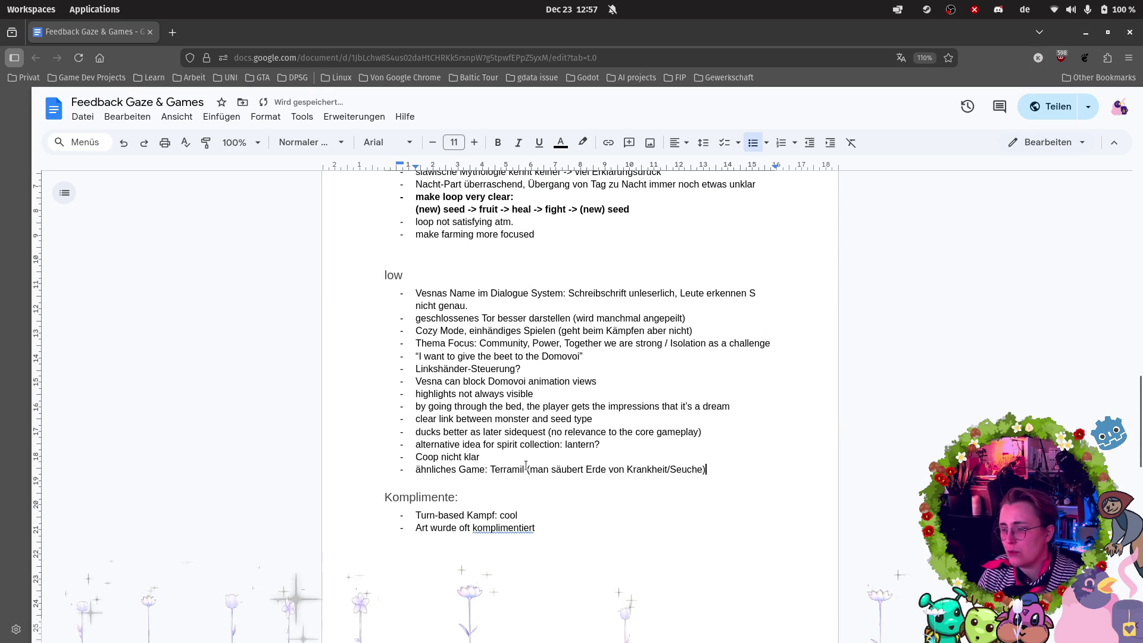
# Correct the game name 'Terramil' to 'Terra Nil'.
pyautogui.click(513, 469)
pyautogui.press('Delete')
pyautogui.write('N')
pyautogui.click(637, 489)
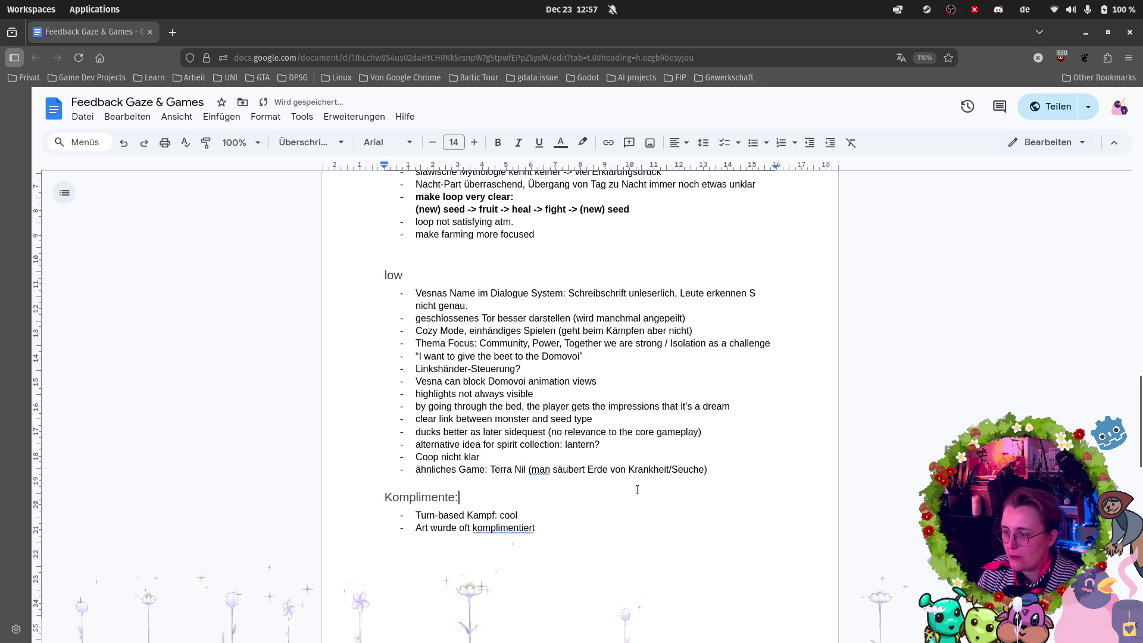
# Remove the empty line above the Amaze 2026 note, then move that note below Terra Nil.
pyautogui.scroll(-5, 637, 489)
pyautogui.click(354, 463)
pyautogui.press('Down')
pyautogui.press('BackSpace')
pyautogui.press('BackSpace')
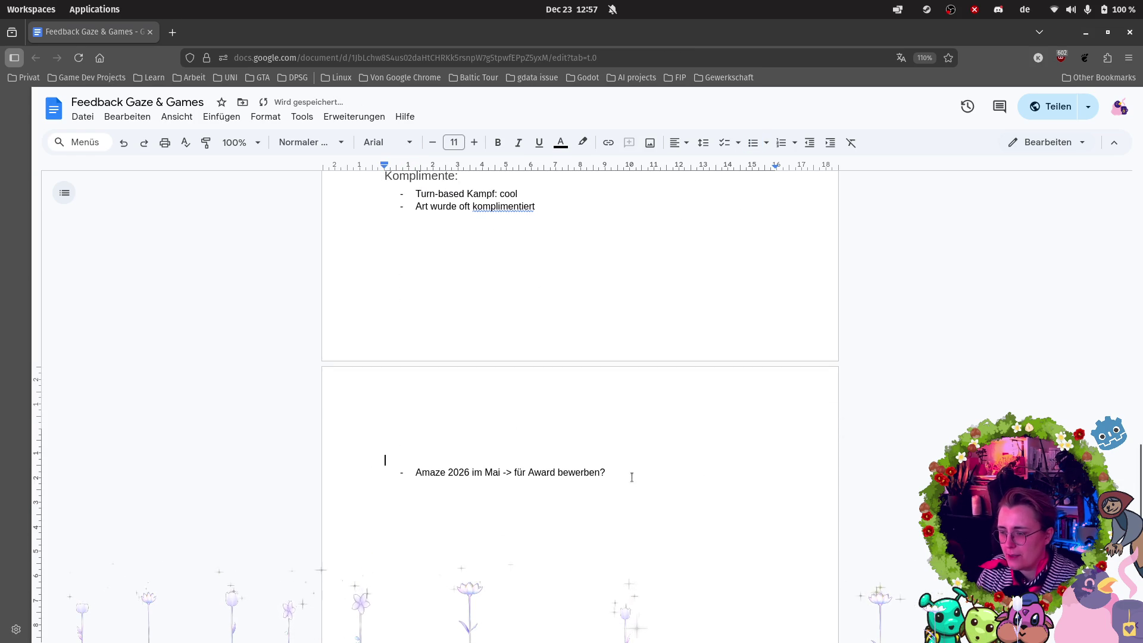
pyautogui.keyDown('shift'); pyautogui.click(635, 471); pyautogui.keyUp('shift')
pyautogui.click(502, 474)
pyautogui.moveTo(612, 473); pyautogui.dragTo(387, 462)
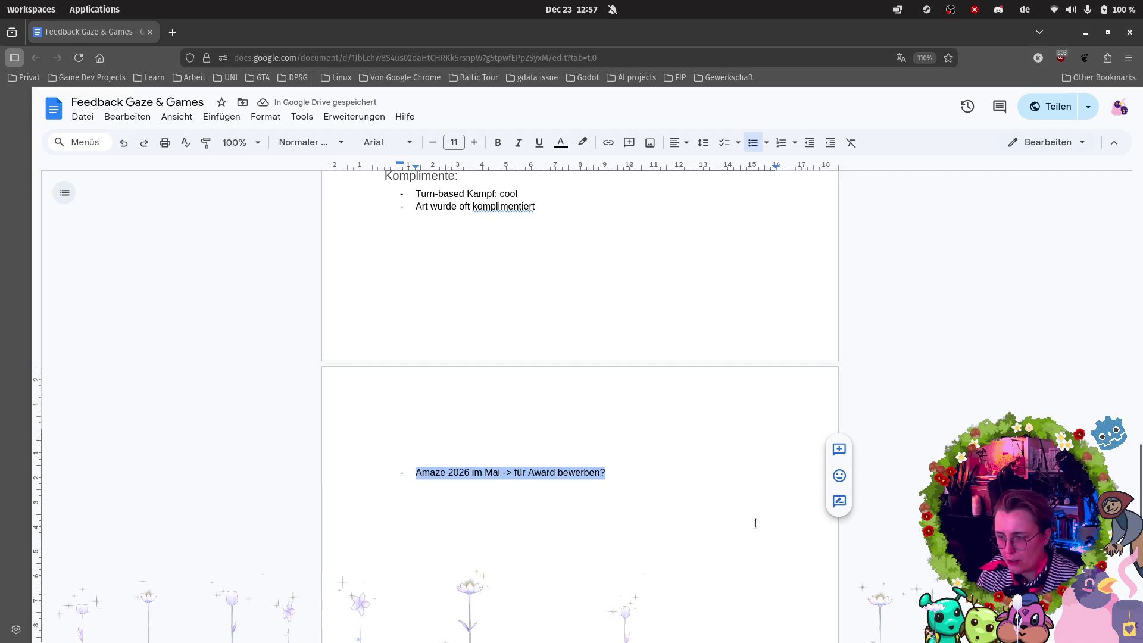
pyautogui.hotkey('ctrl', 'x')
pyautogui.scroll(5, 744, 482)
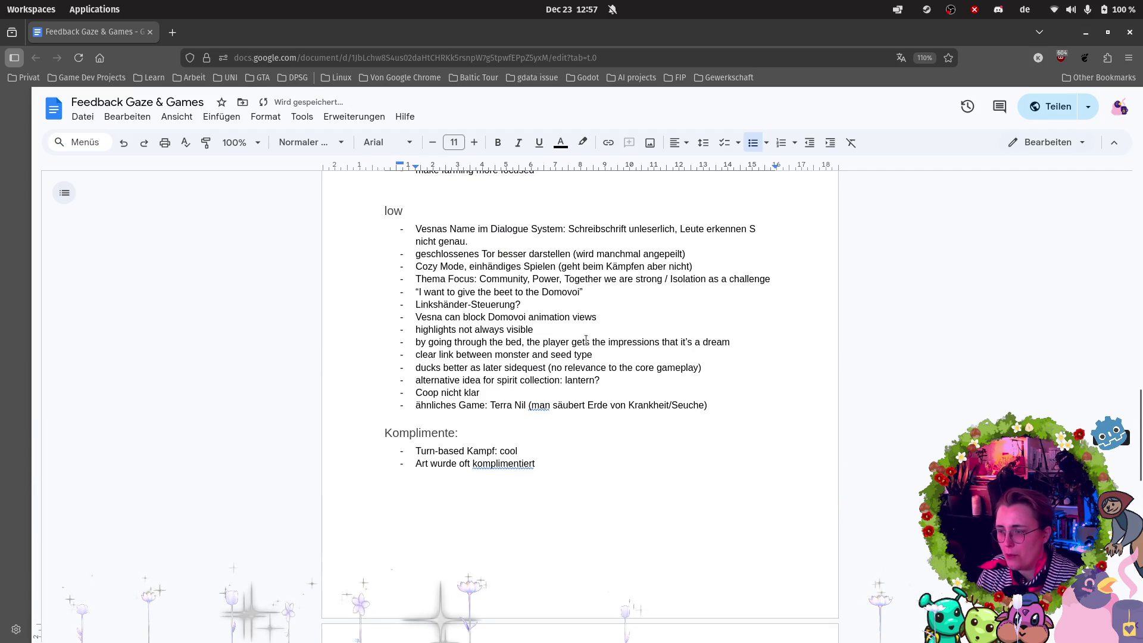
pyautogui.click(718, 405)
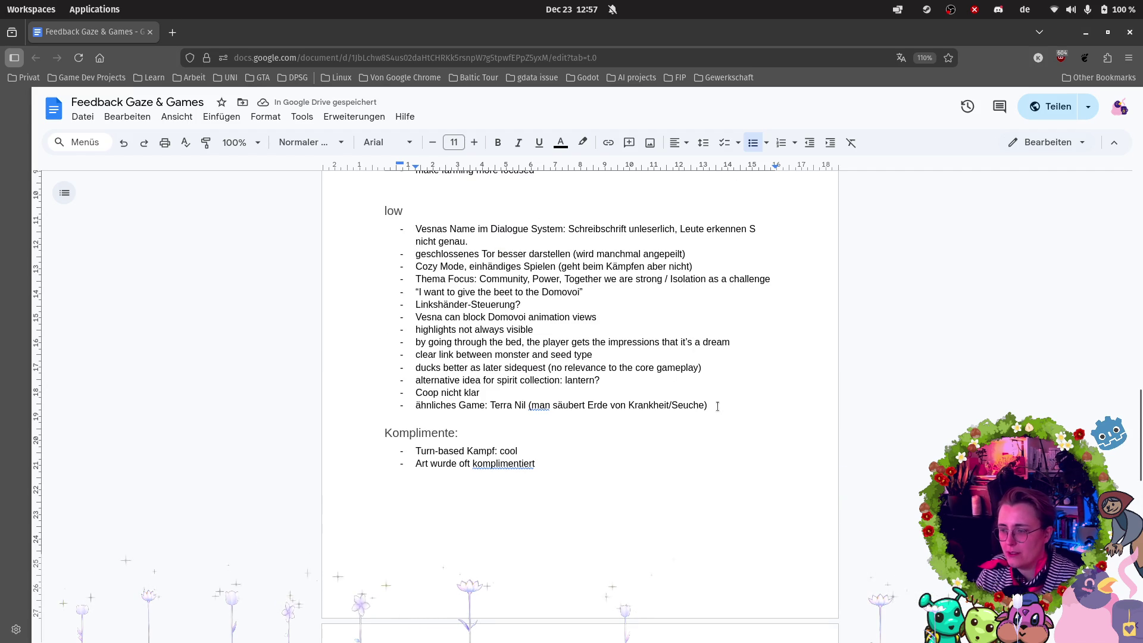
pyautogui.press('Return')
pyautogui.hotkey('ctrl', 'v')
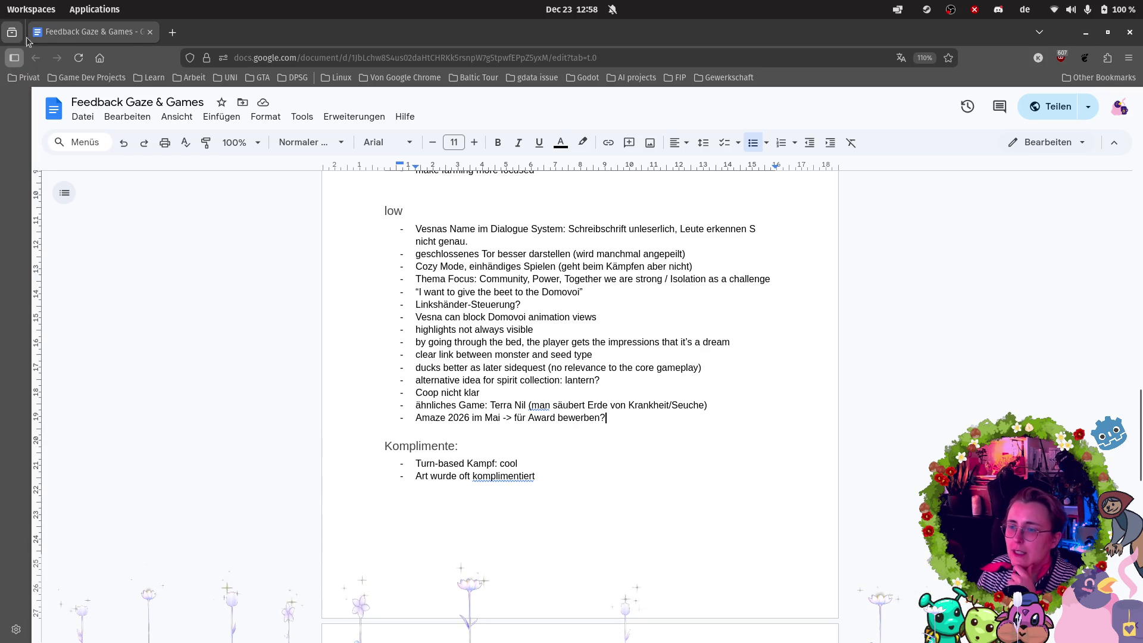
pyautogui.moveTo(41, 146)
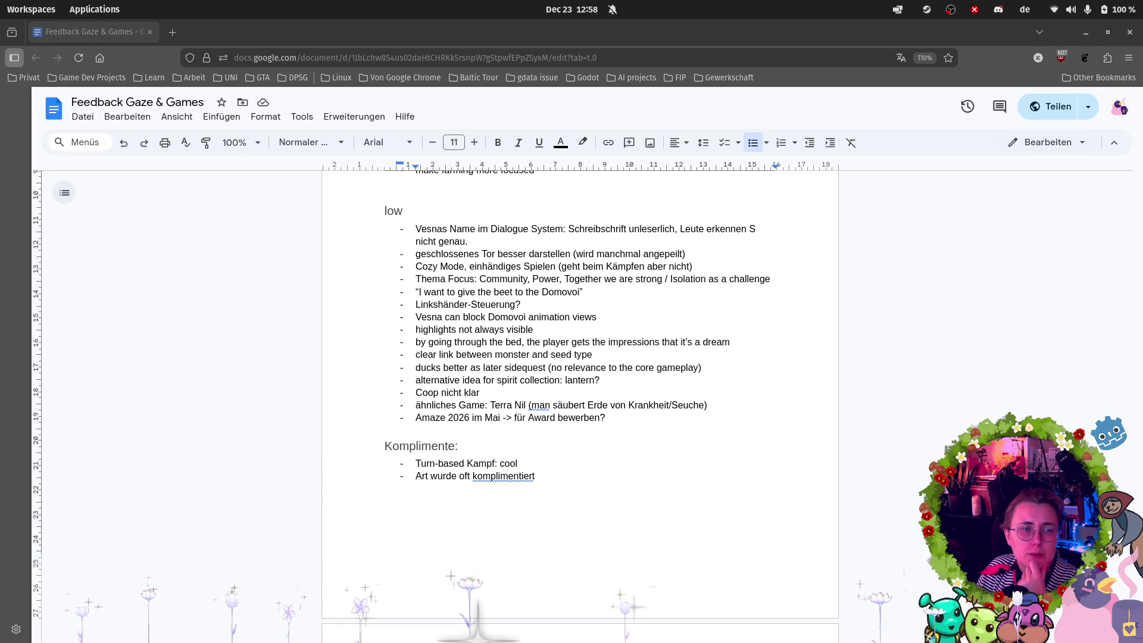
pyautogui.moveTo(1, 430)
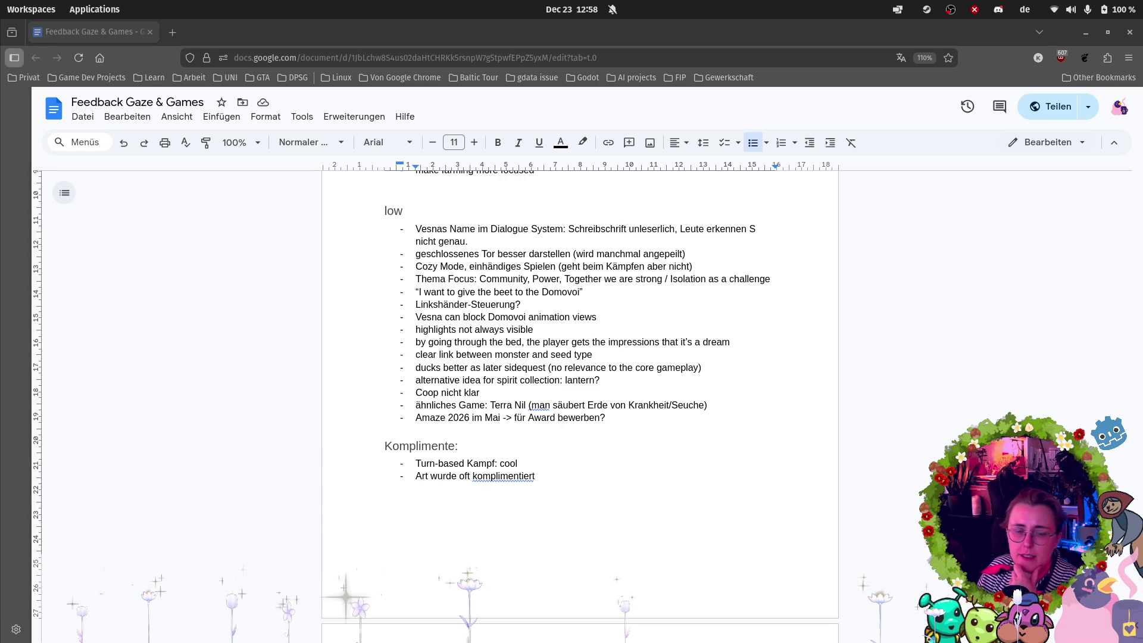
pyautogui.moveTo(1, 351)
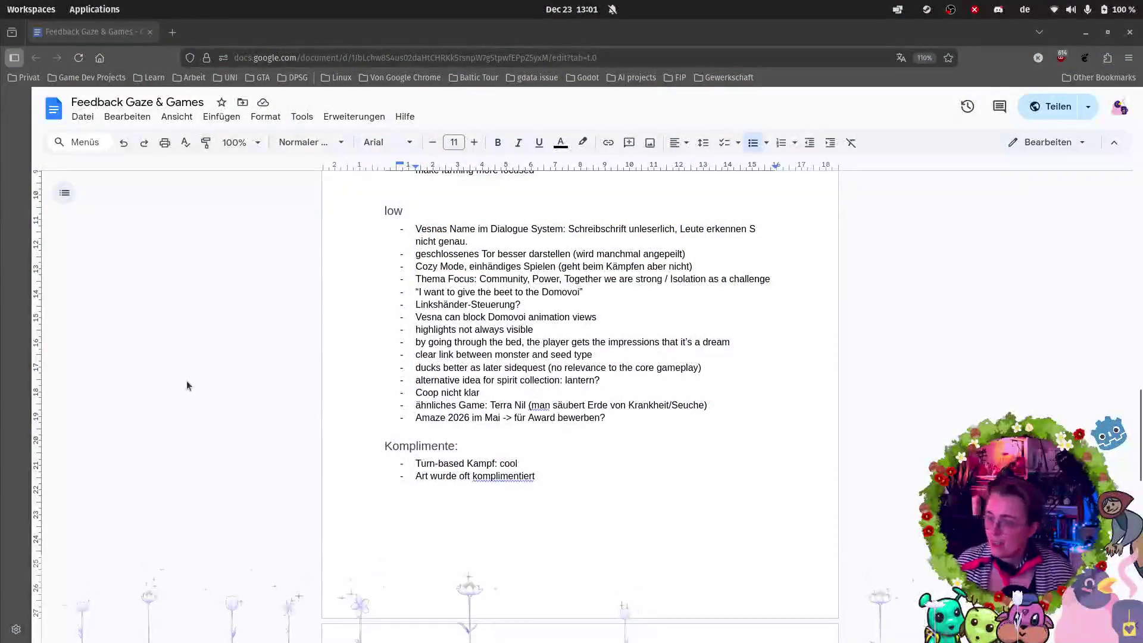
# Delete the empty bullet below the Komplimente list and return to the top of the document.
pyautogui.scroll(3, 496, 474)
pyautogui.click(439, 530)
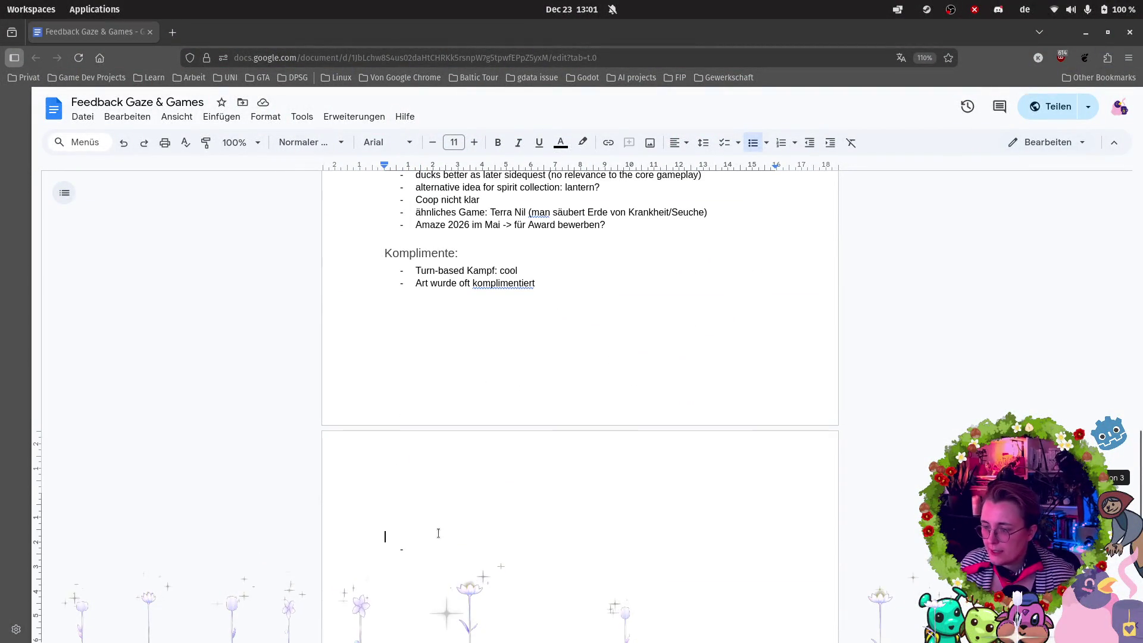
pyautogui.press('BackSpace')
pyautogui.press('BackSpace')
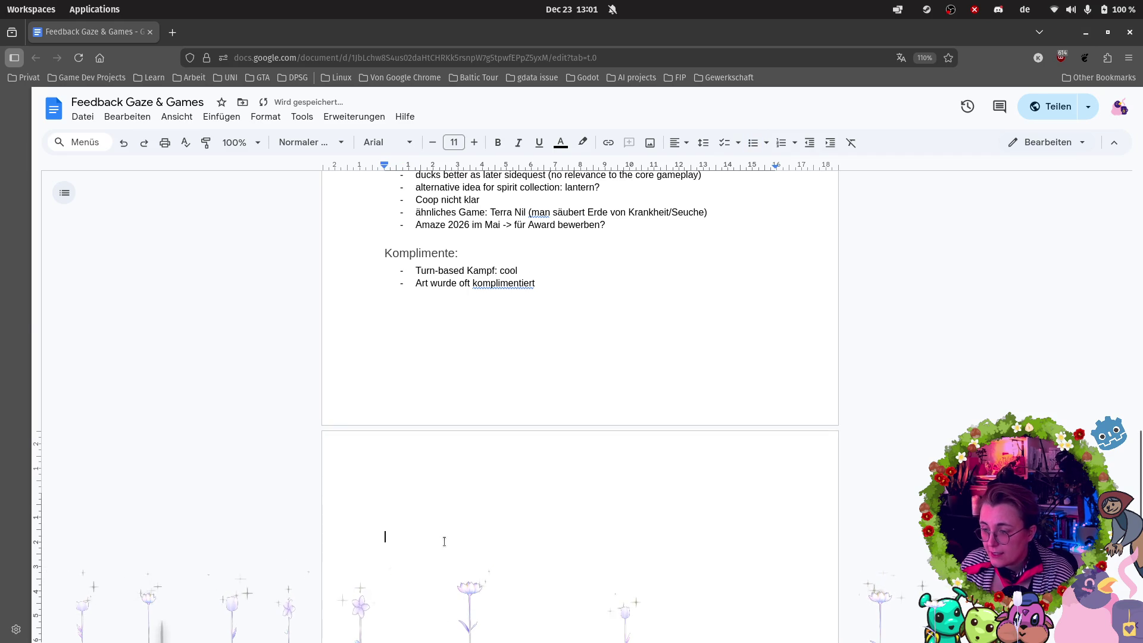
pyautogui.scroll(8, 553, 520)
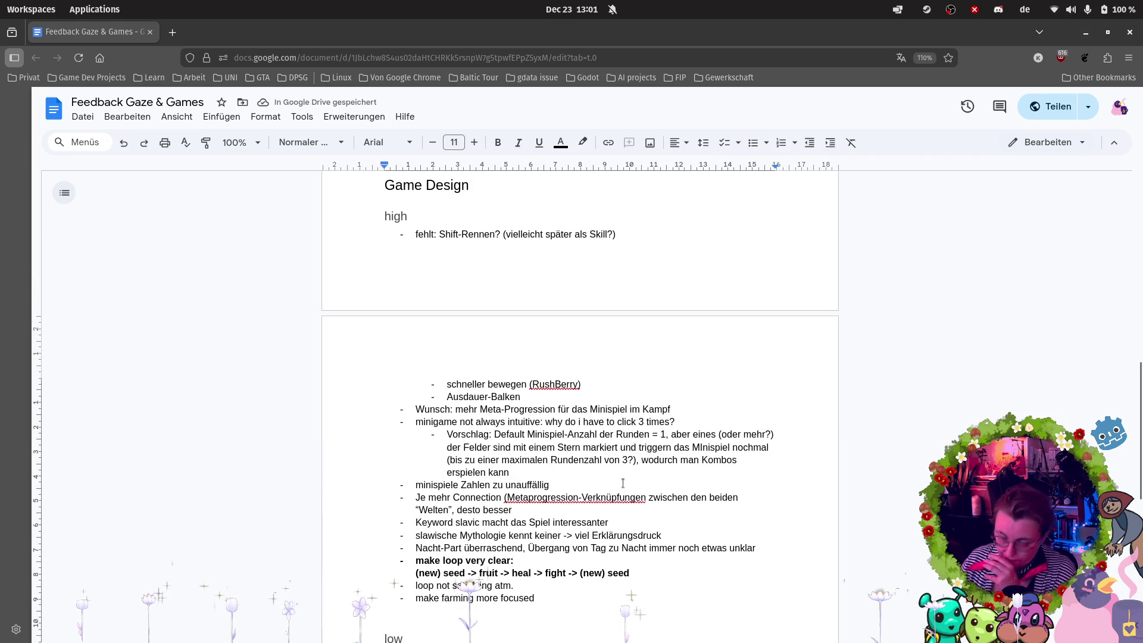
pyautogui.scroll(4, 652, 238)
pyautogui.scroll(6, 651, 238)
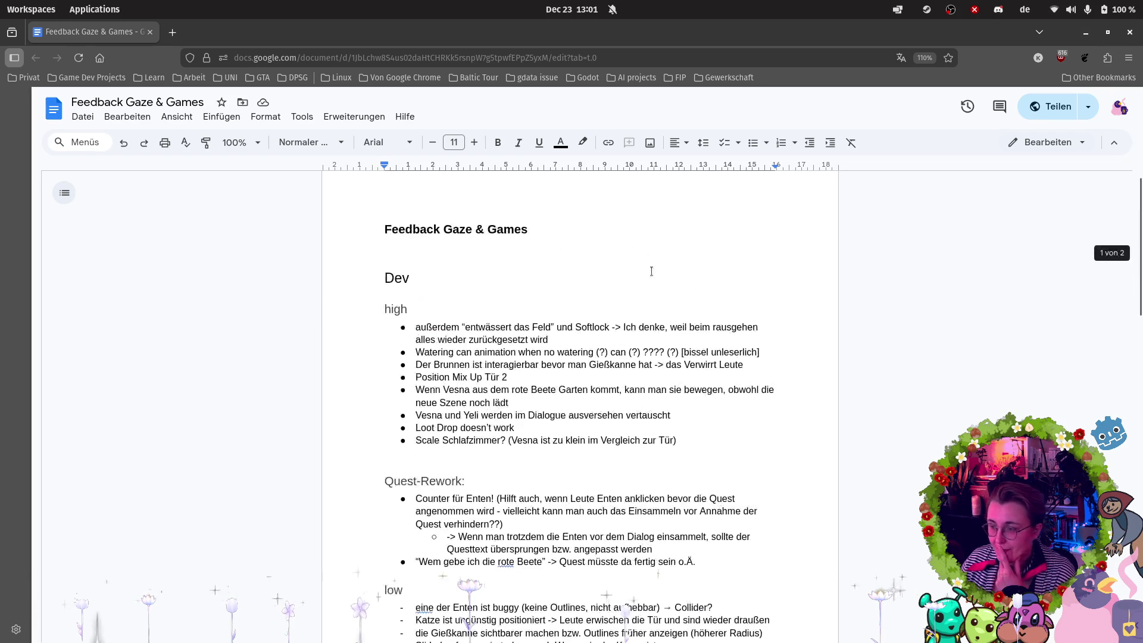
pyautogui.moveTo(12, 337)
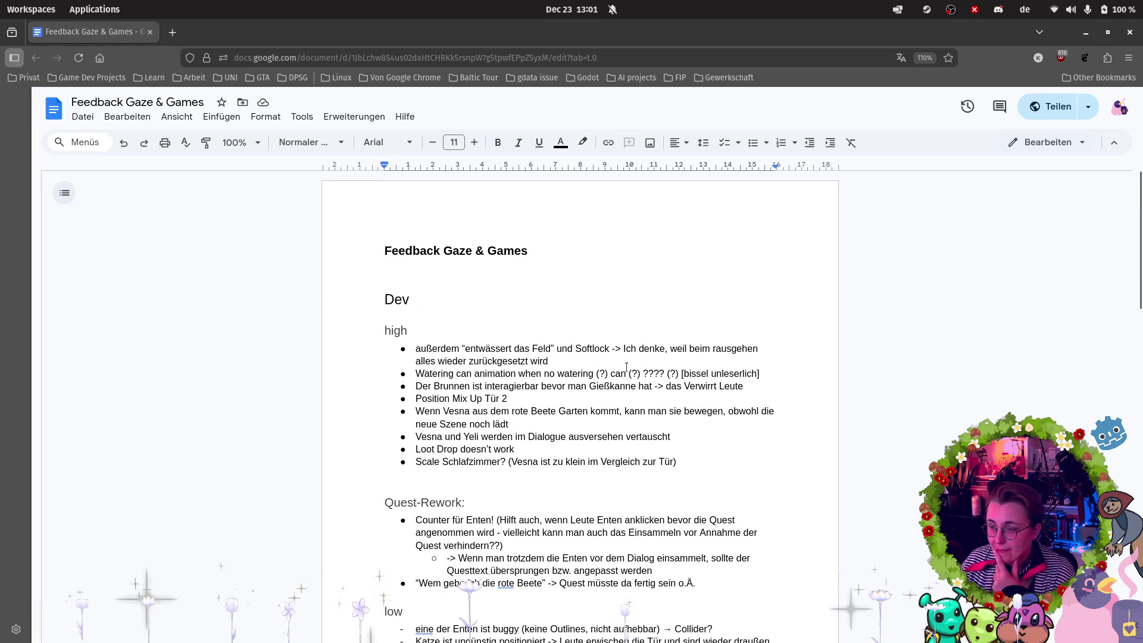
pyautogui.moveTo(684, 462); pyautogui.dragTo(393, 345)
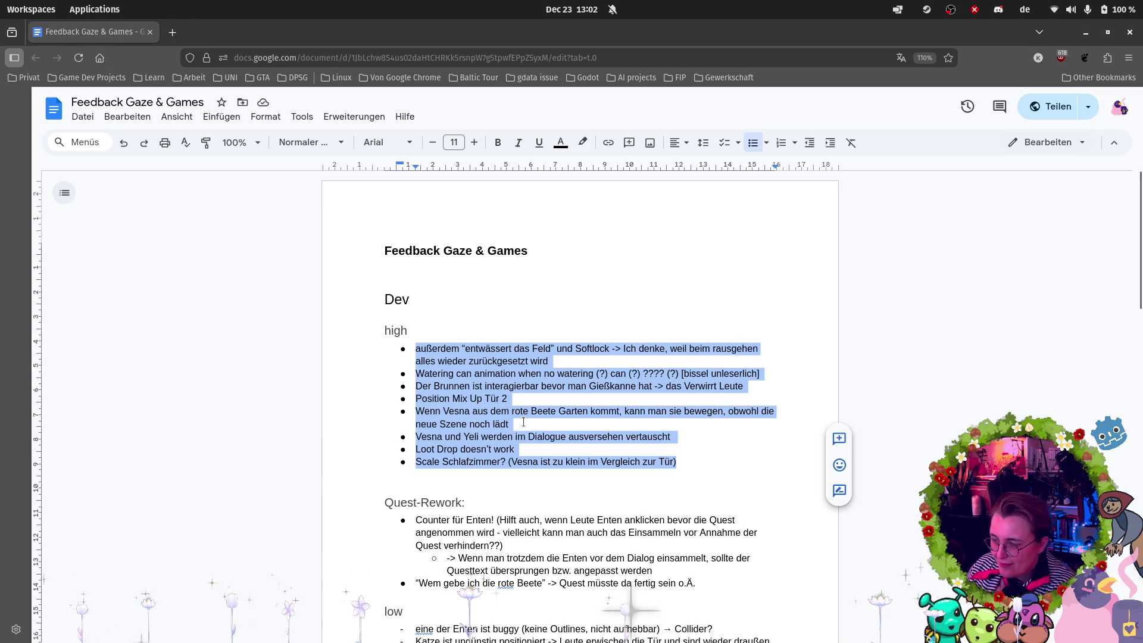
pyautogui.moveTo(678, 436); pyautogui.dragTo(312, 434)
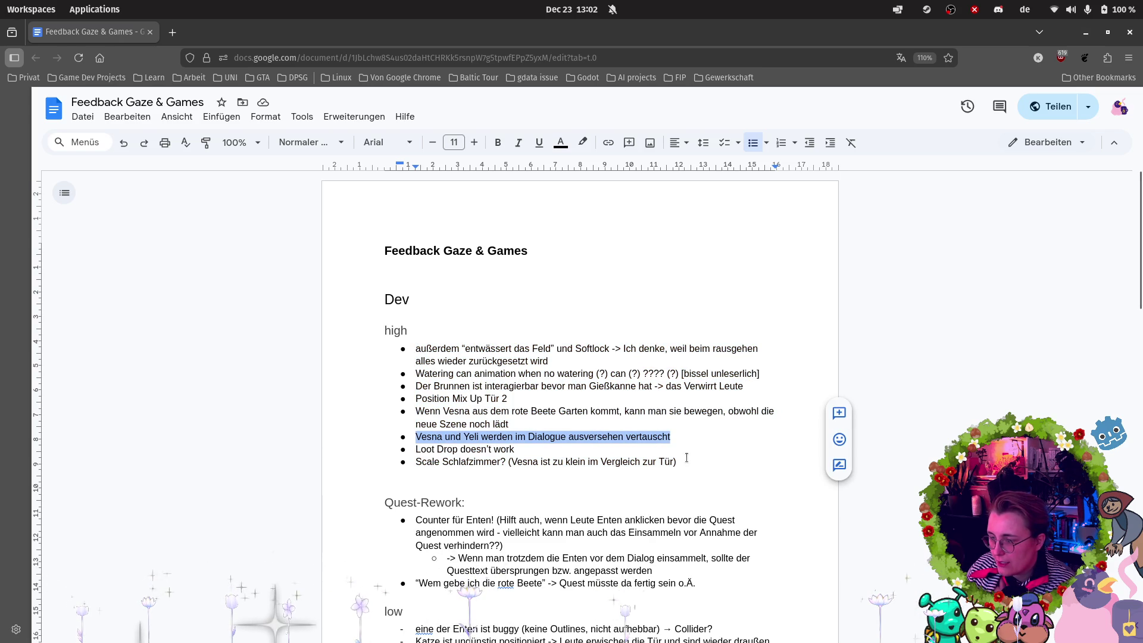
pyautogui.moveTo(678, 460); pyautogui.dragTo(371, 453)
pyautogui.moveTo(678, 462); pyautogui.dragTo(416, 462)
pyautogui.click(688, 410)
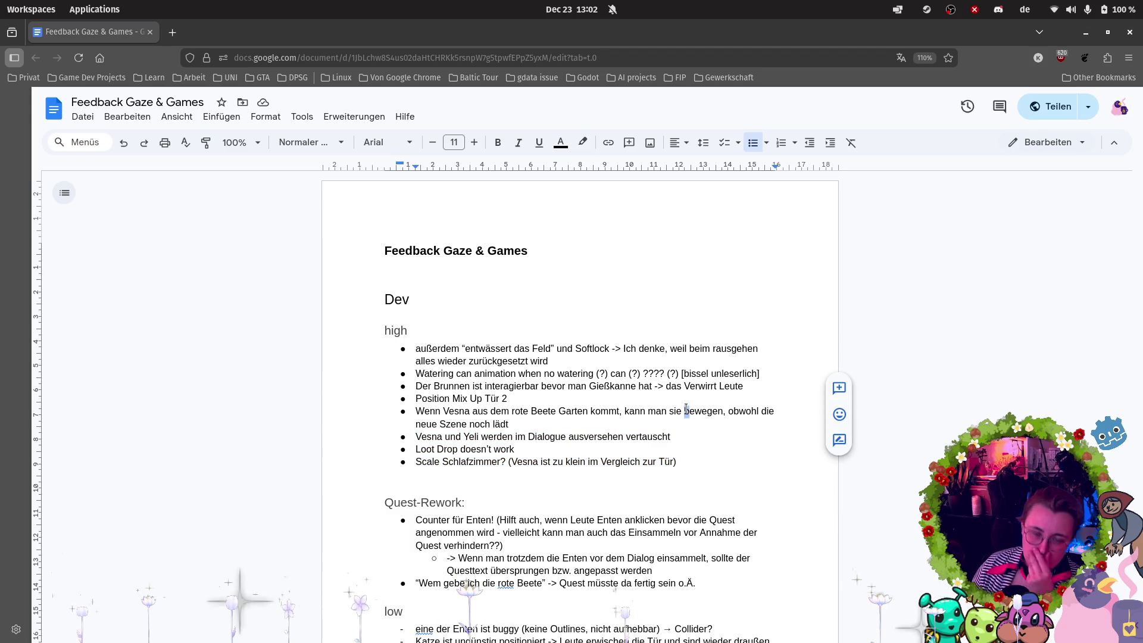
pyautogui.moveTo(3, 488)
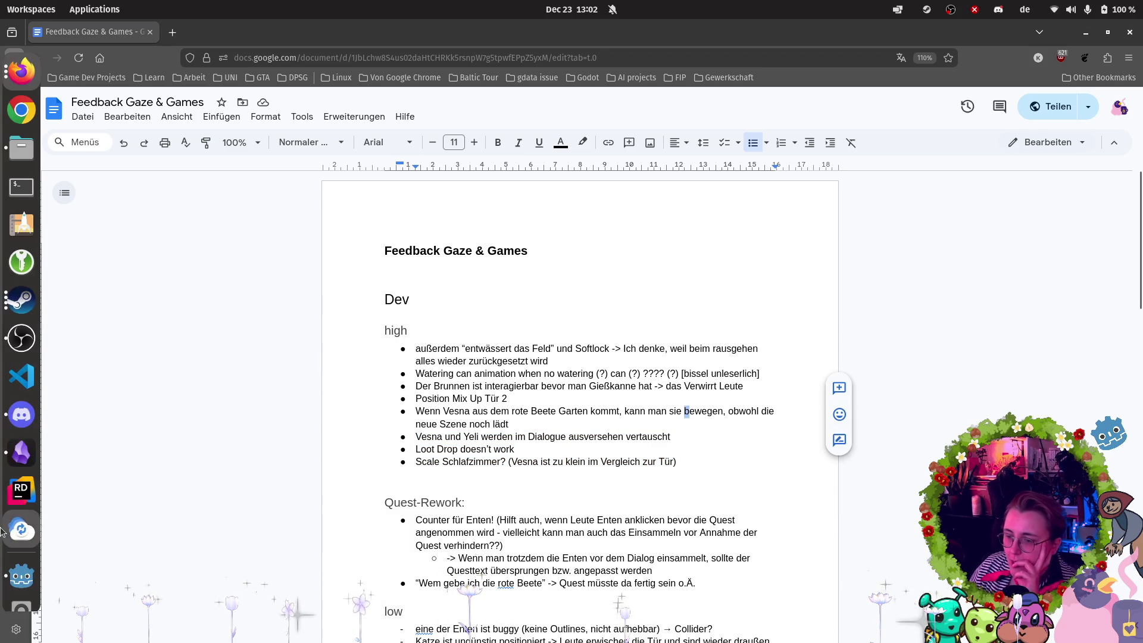
# Open Babushka from the Godot Project Manager, then start JetBrains Rider to its welcome screen.
pyautogui.click(13, 578)
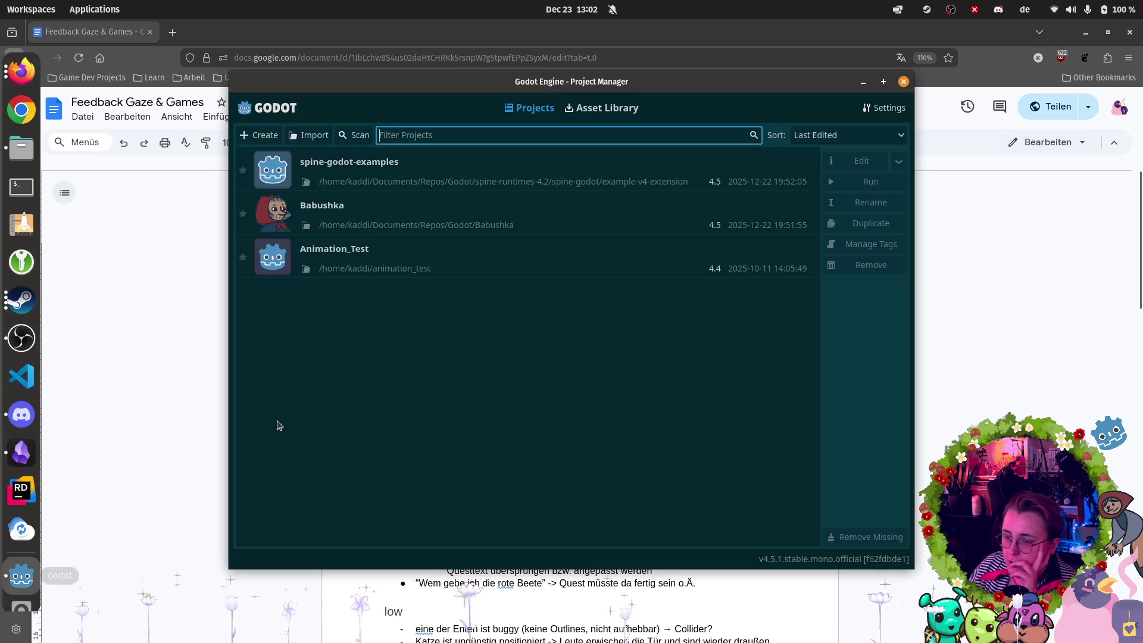
pyautogui.click(428, 204)
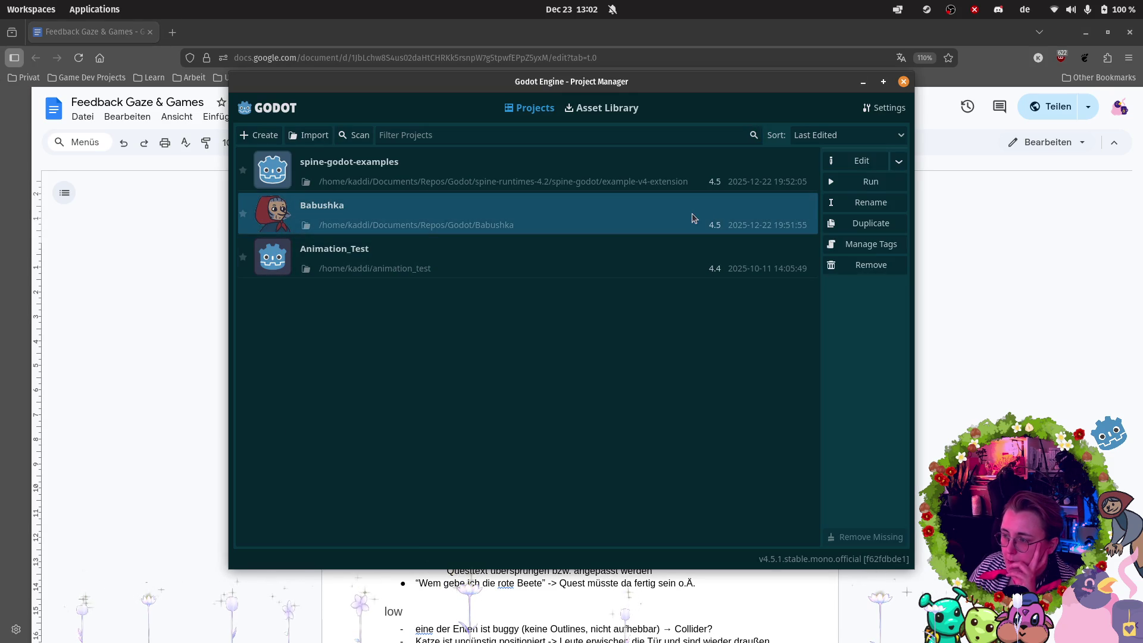
pyautogui.doubleClick(692, 213)
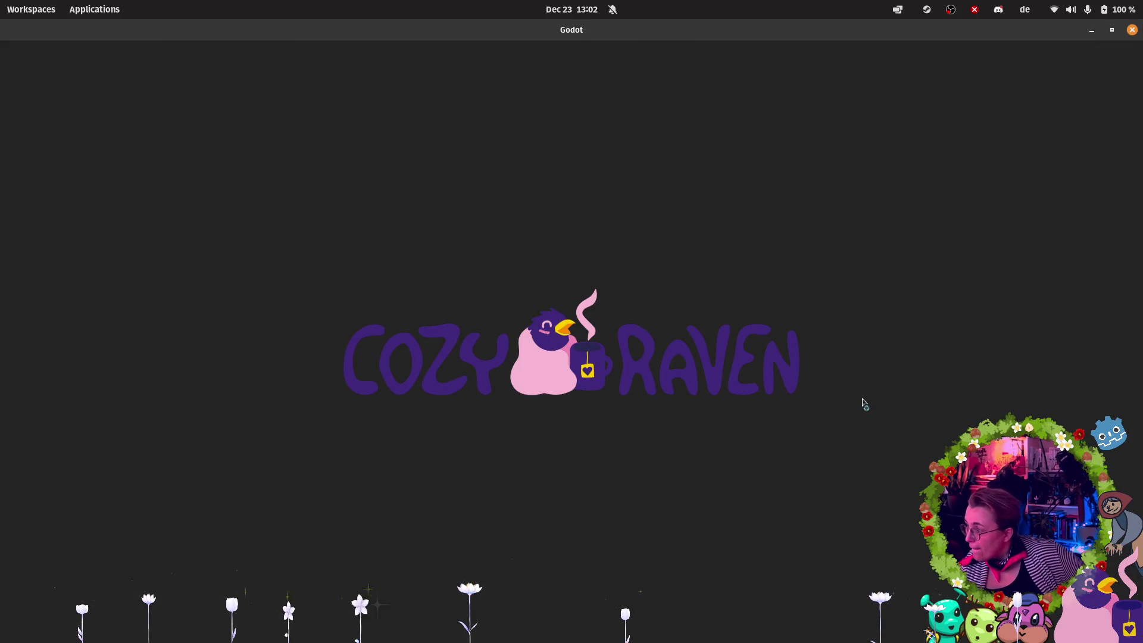
pyautogui.click(7, 101)
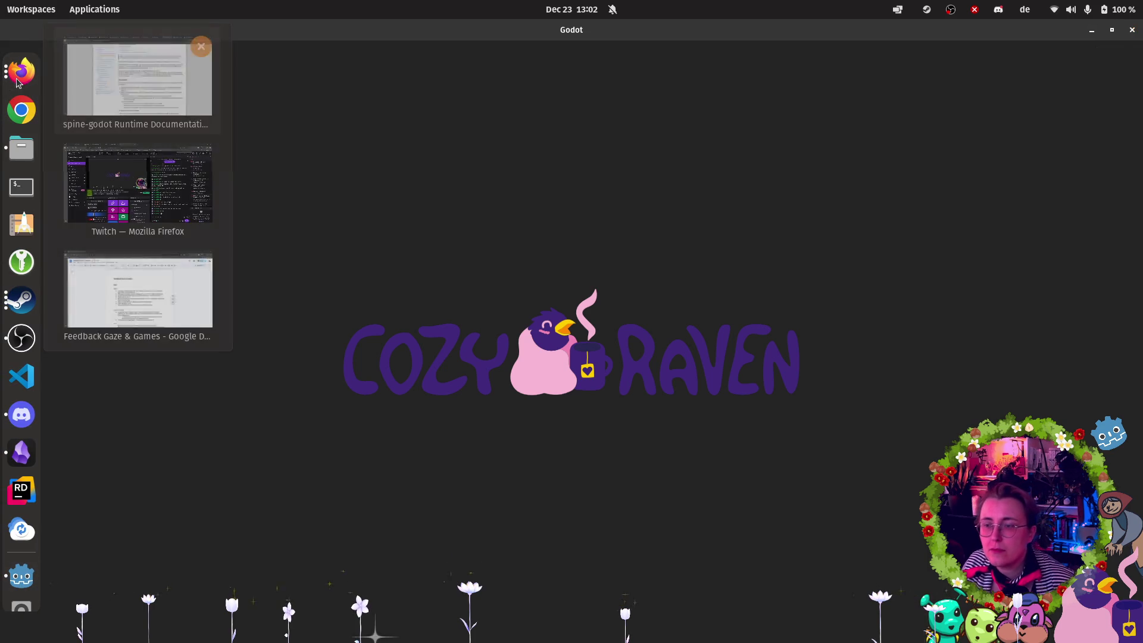
pyautogui.click(153, 188)
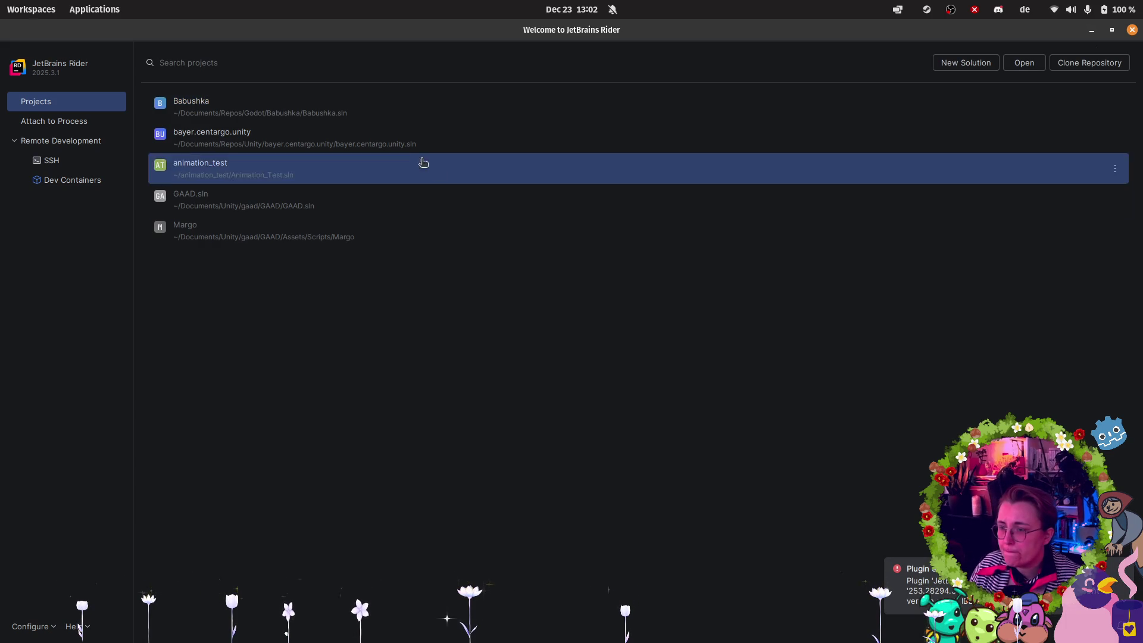
# Open the Babushka solution in Rider, then bring up the Dev To Dos note in Obsidian.
pyautogui.click(276, 107)
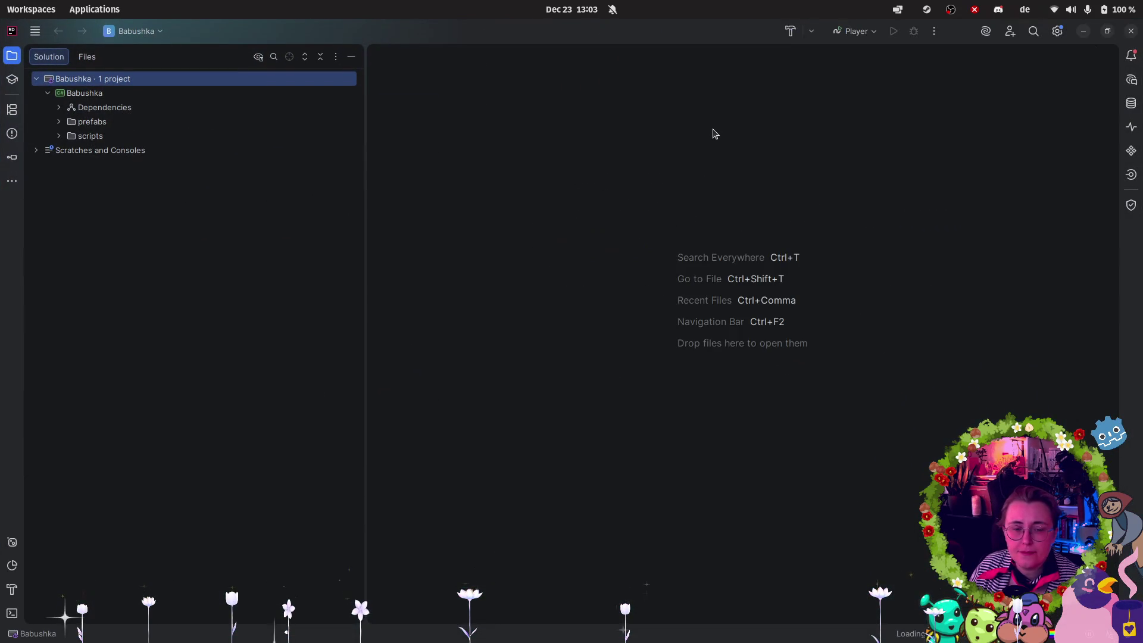
pyautogui.moveTo(1, 339)
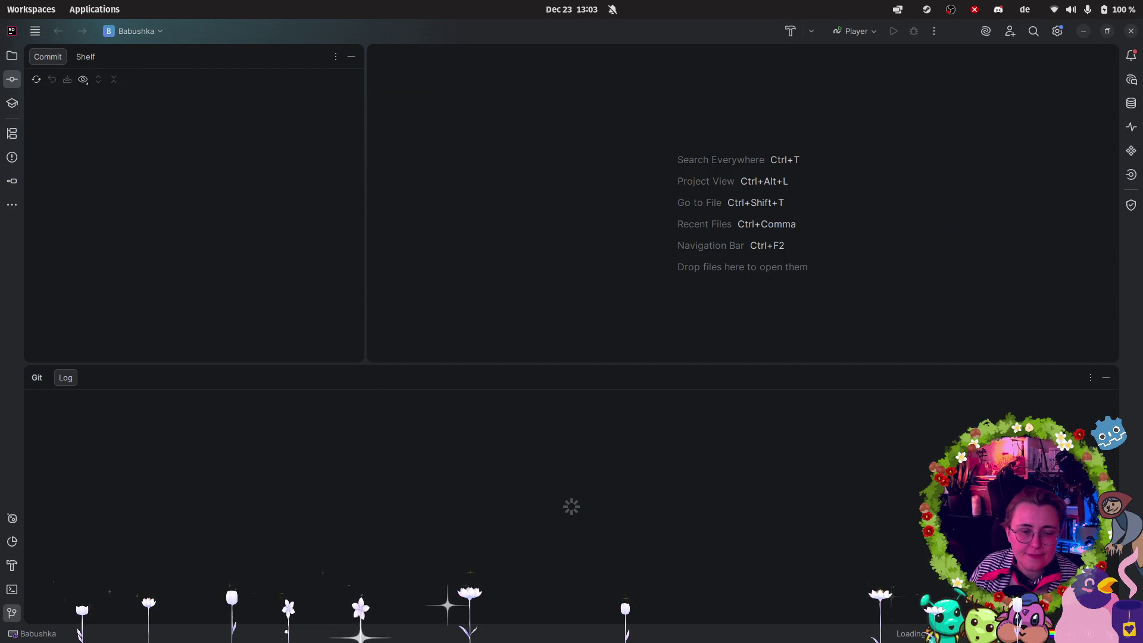
pyautogui.moveTo(2, 372)
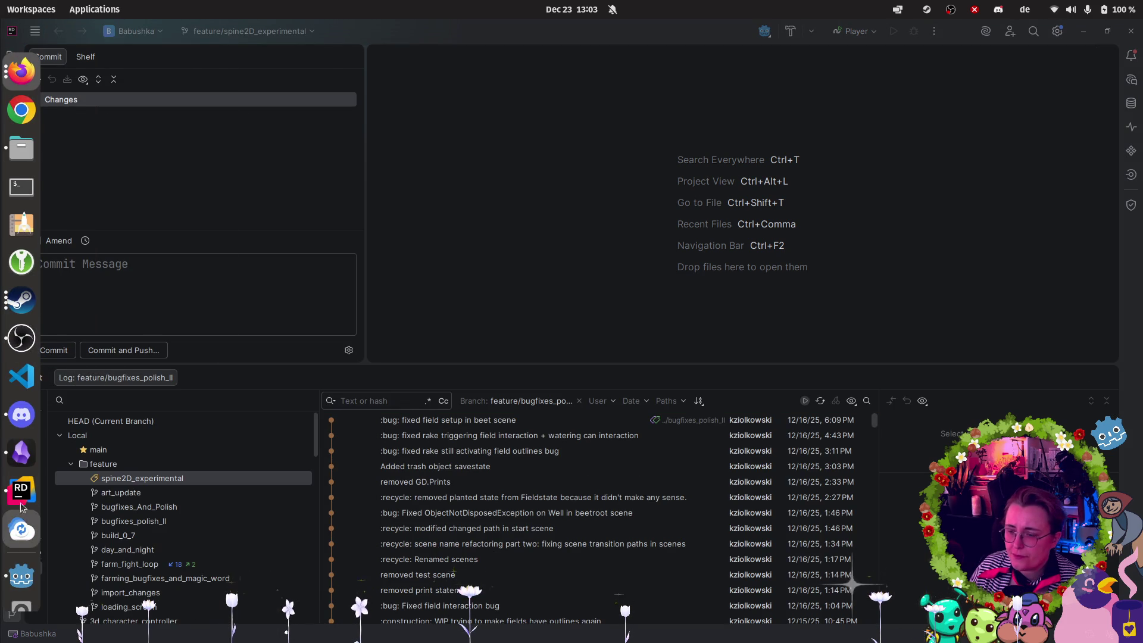
pyautogui.moveTo(19, 92)
pyautogui.click(137, 292)
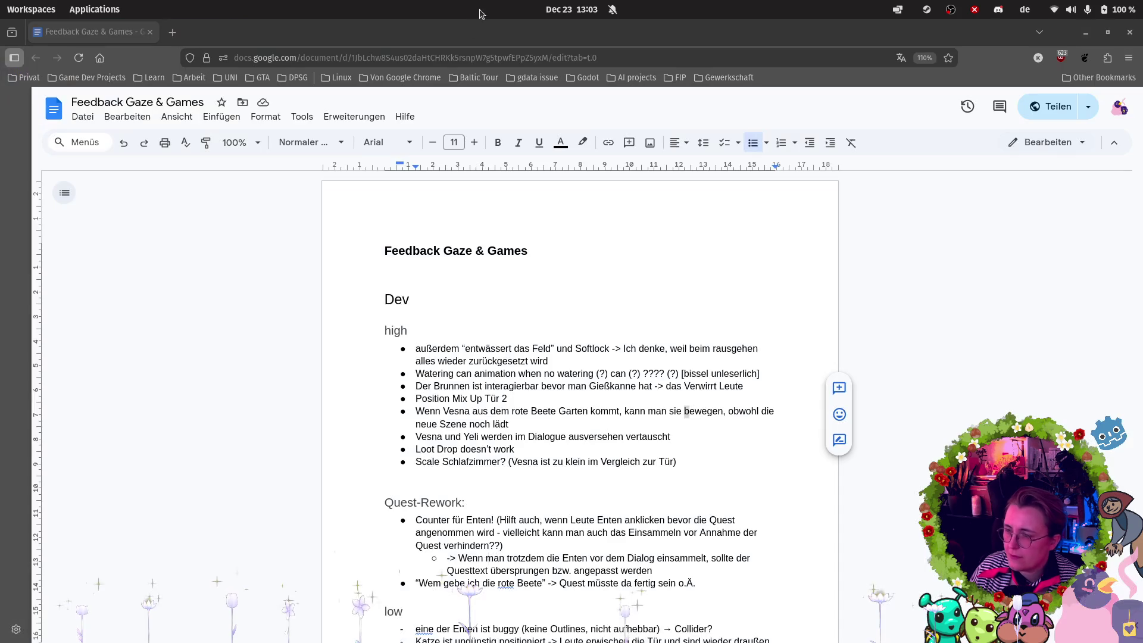
pyautogui.hotkey('alt', 'Tab')
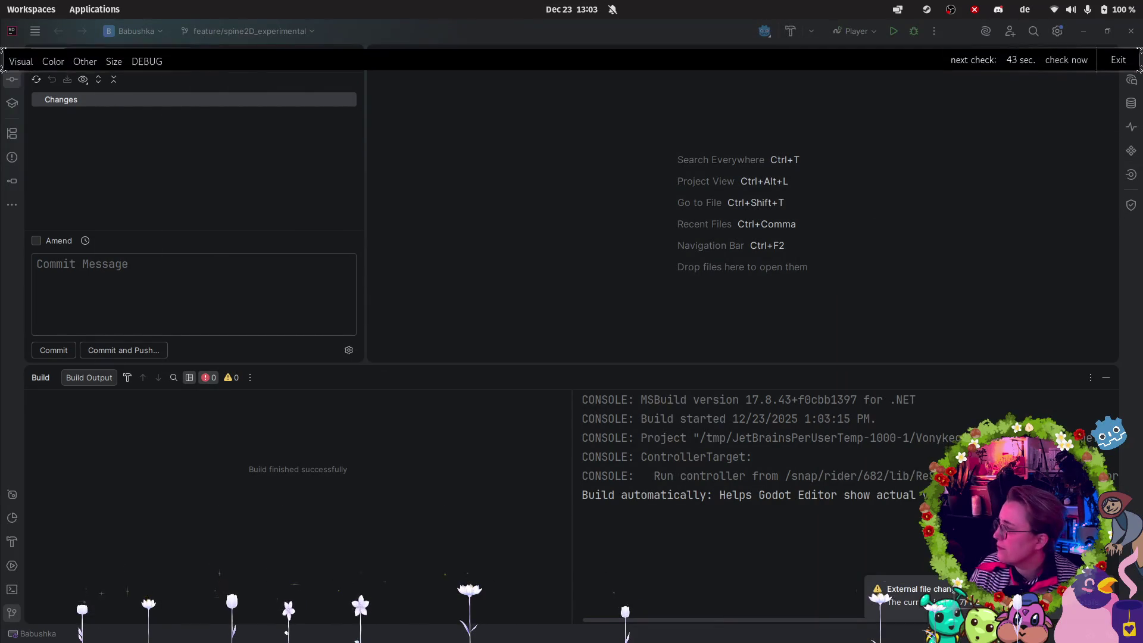
pyautogui.moveTo(3, 427)
pyautogui.click(12, 452)
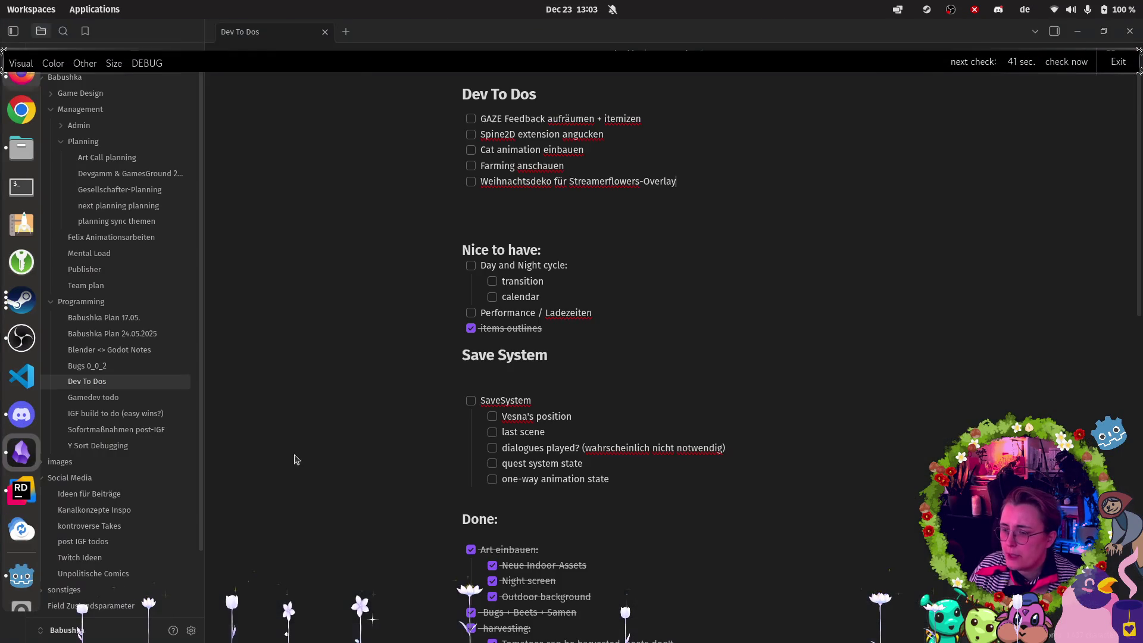
# Append a colon to the GAZE Feedback to-do and paste the GAZE bug notes as a nested sub-task.
pyautogui.click(642, 118)
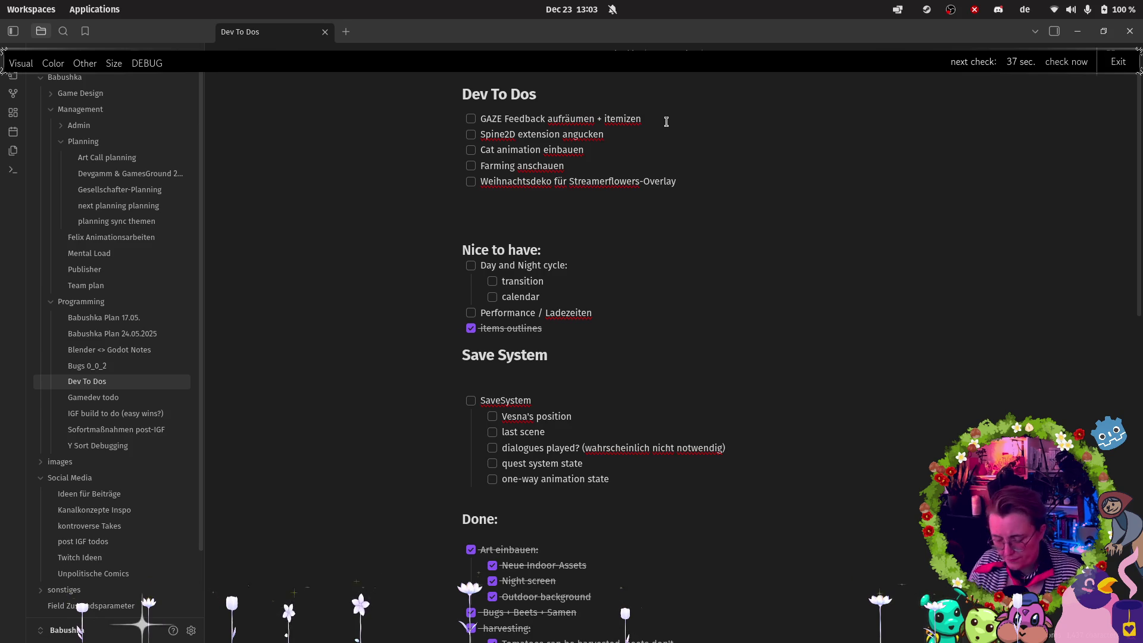
pyautogui.write(':')
pyautogui.press('Return')
pyautogui.press('Tab')
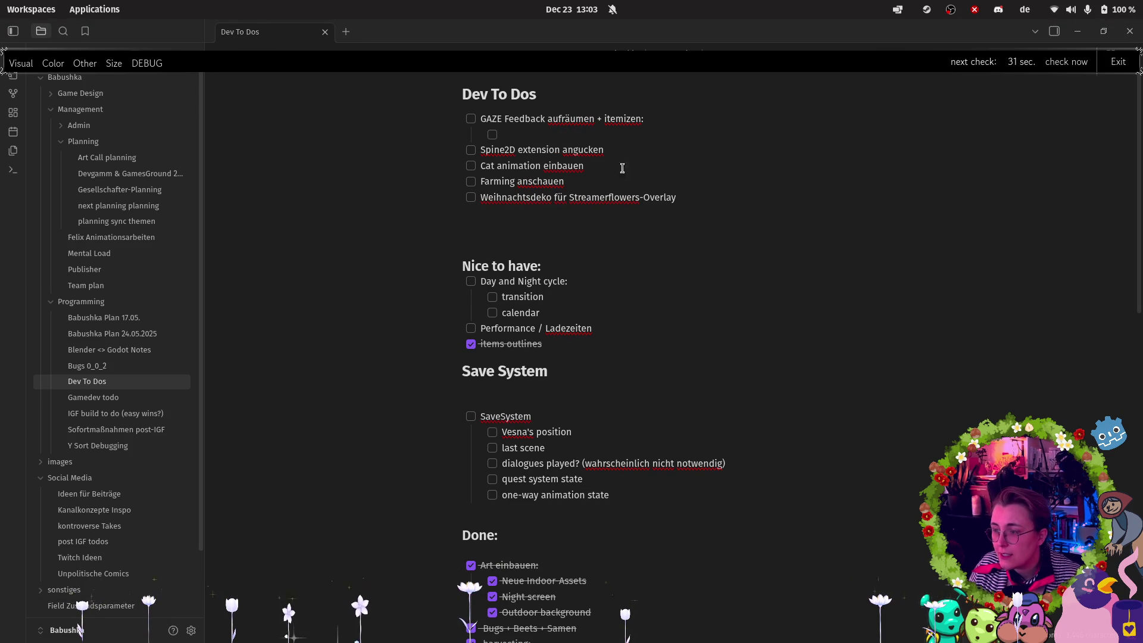
pyautogui.hotkey('ctrl', 'v')
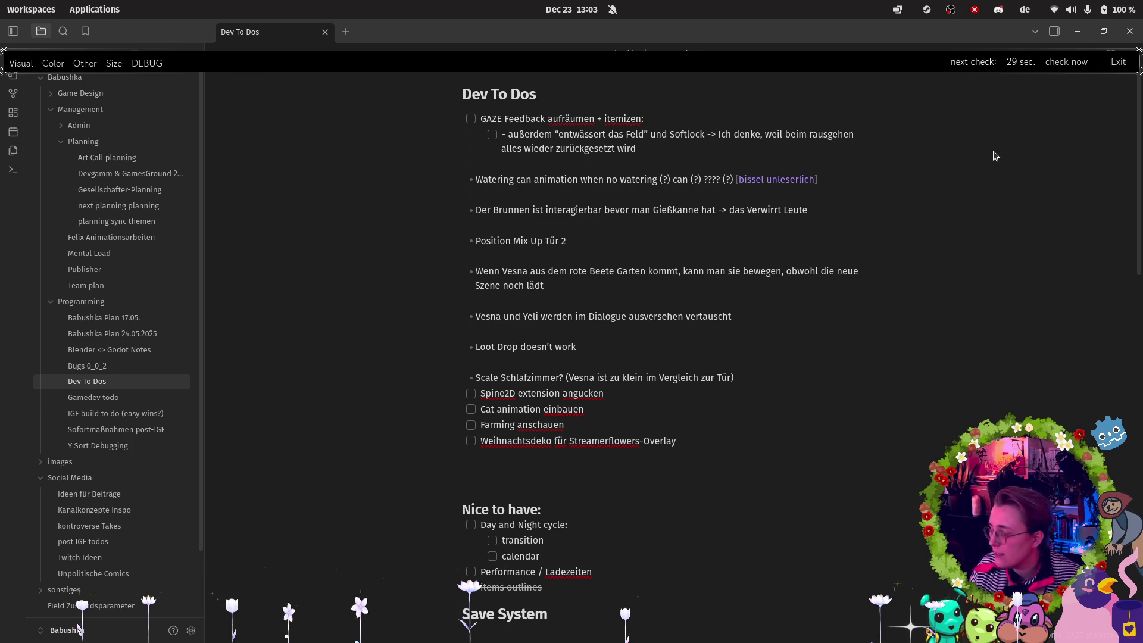
pyautogui.hotkey('ctrl', 'z')
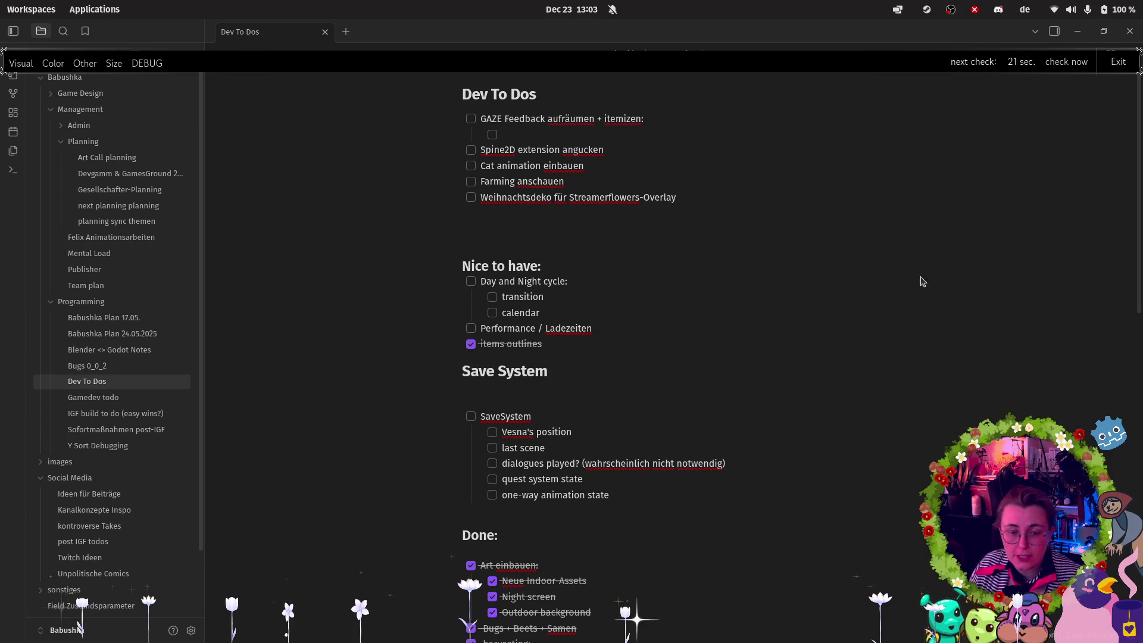
pyautogui.hotkey('ctrl', 'v')
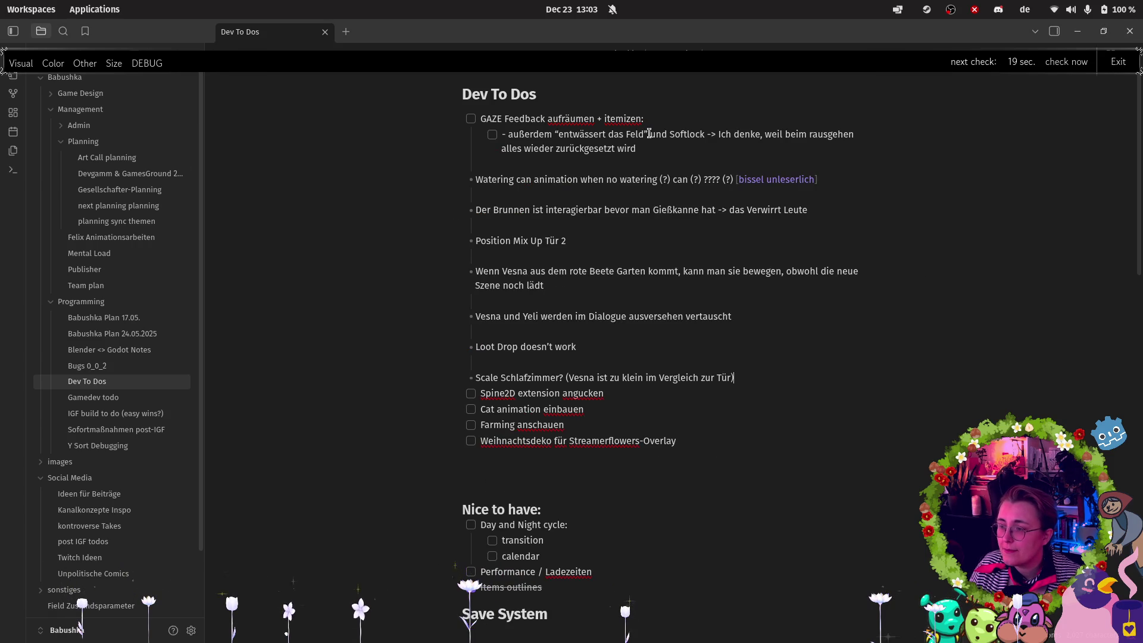
# Indent the Watering can, Der Brunnen, Position Mix Up Tür 2 and Wenn Vesna lines as '[ ]' checkboxes.
pyautogui.click(475, 179)
pyautogui.press('Tab')
pyautogui.write('[ ]')
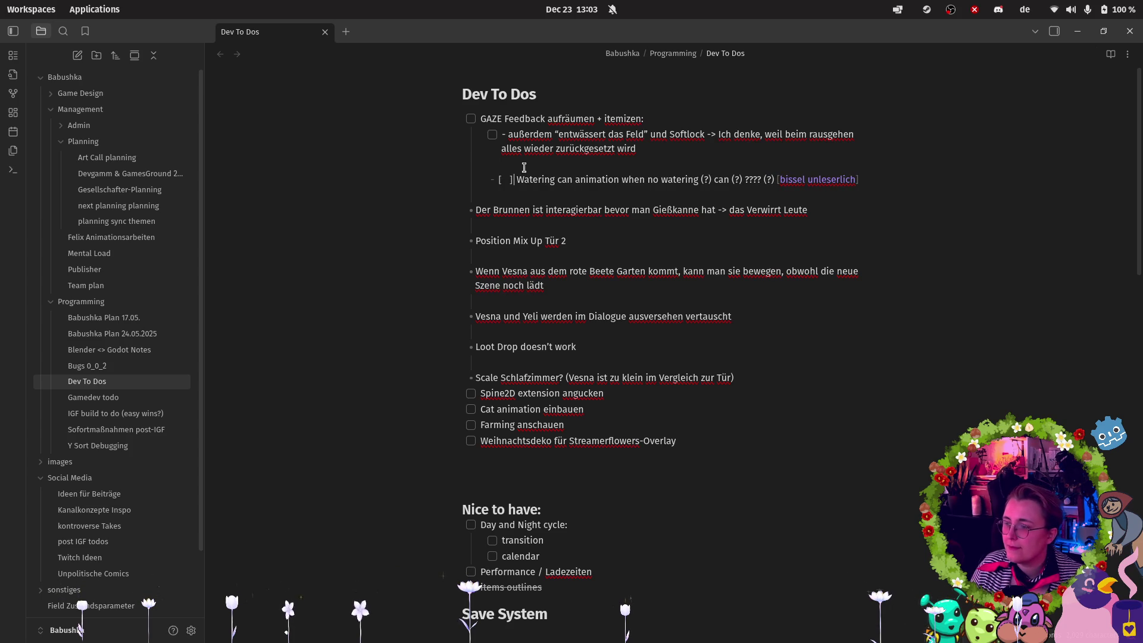
pyautogui.click(503, 137)
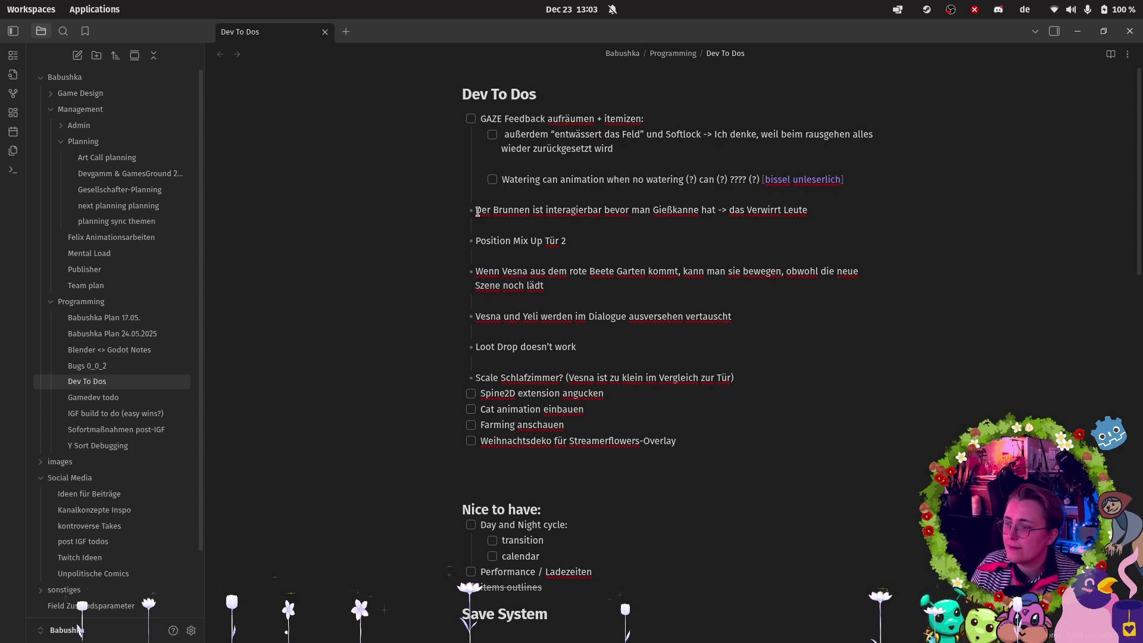
pyautogui.press('Tab')
pyautogui.write('[ ]')
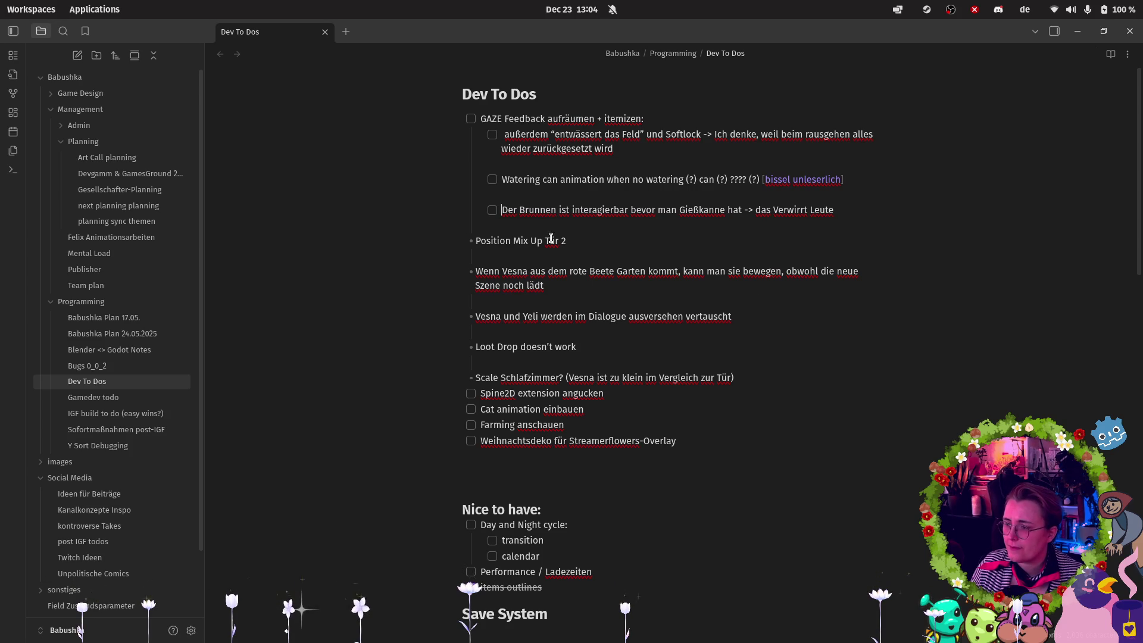
pyautogui.click(486, 242)
pyautogui.press('Tab')
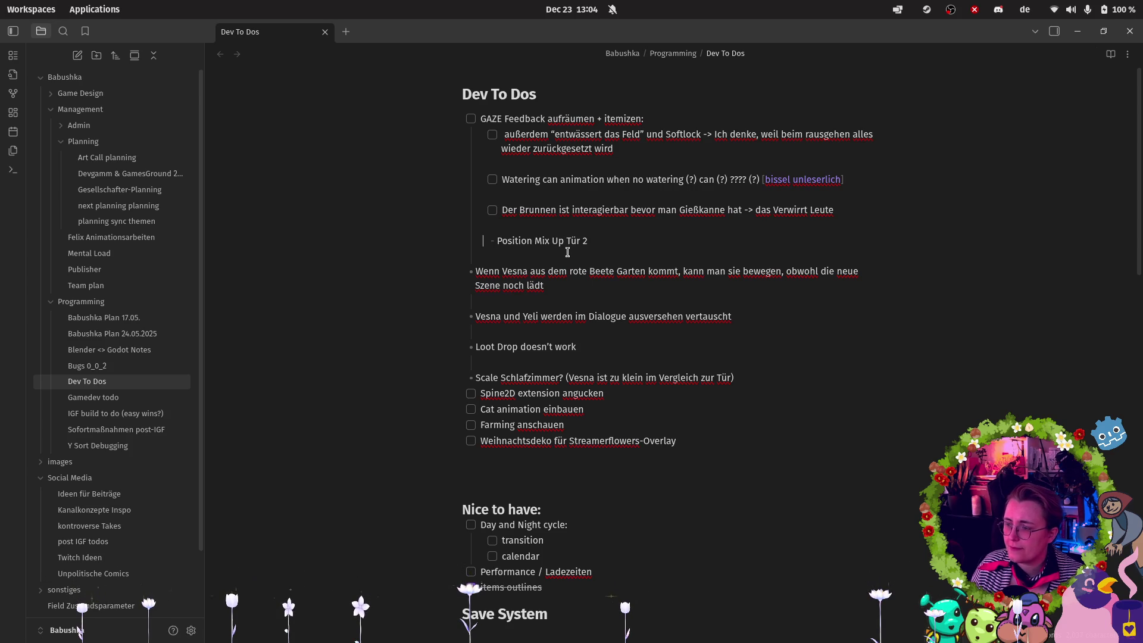
pyautogui.write('[ ]')
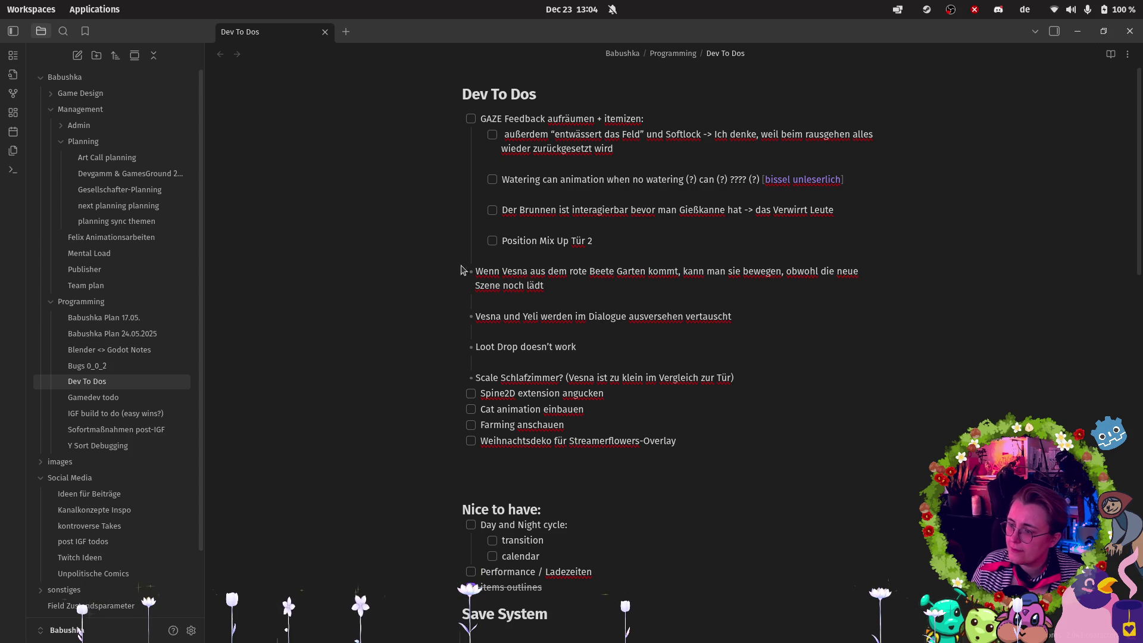
pyautogui.click(470, 270)
pyautogui.press('Tab')
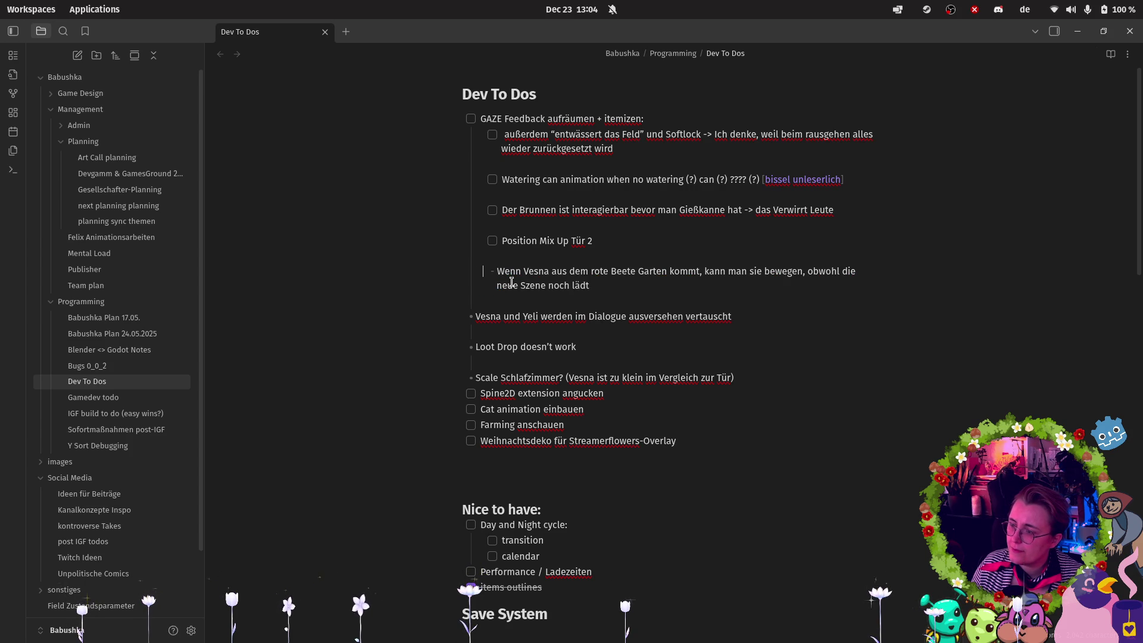
pyautogui.write('[ ]')
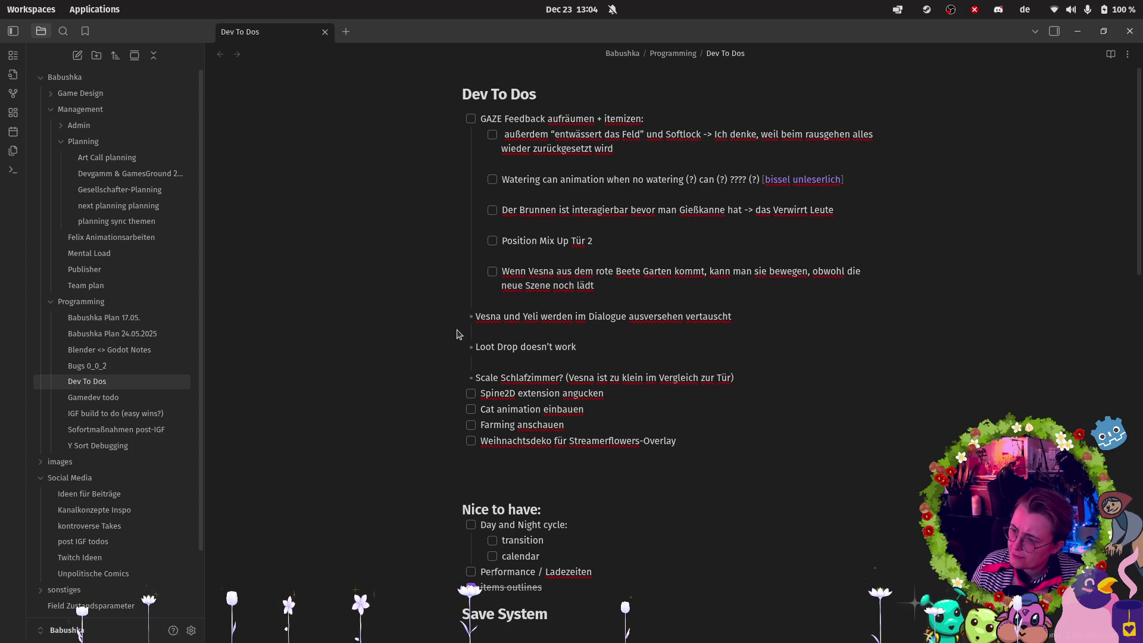
# Delete the Loot Drop line and make Vesna und Yeli and Scale Schlafzimmer indented checkboxes.
pyautogui.moveTo(587, 345); pyautogui.dragTo(425, 357)
pyautogui.press('BackSpace')
pyautogui.press('BackSpace')
pyautogui.press('BackSpace')
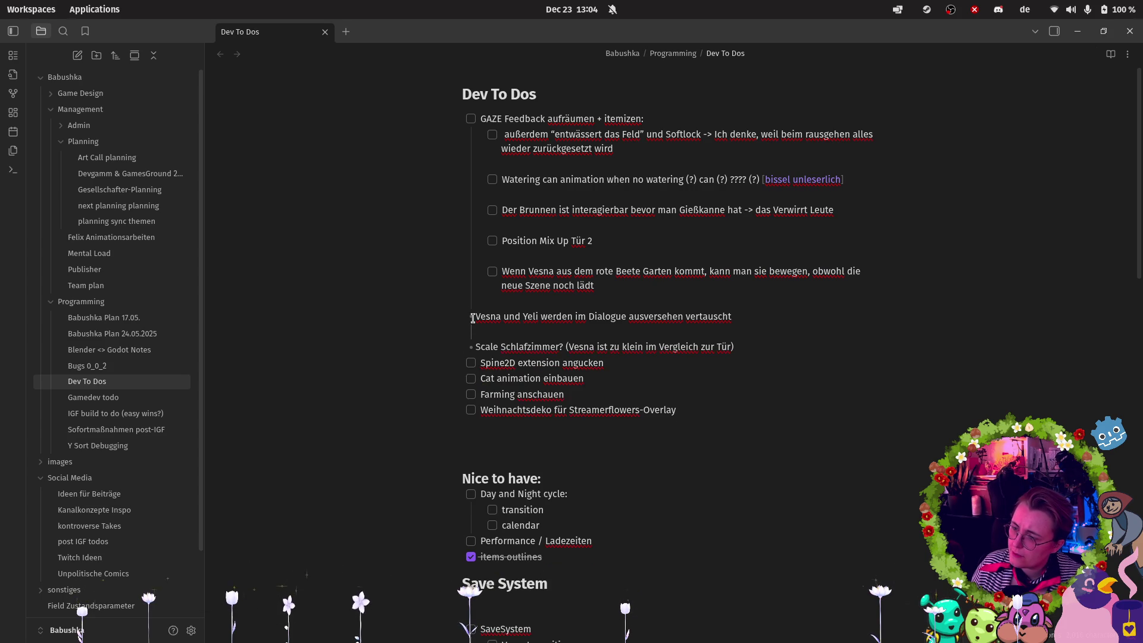
pyautogui.press('Tab')
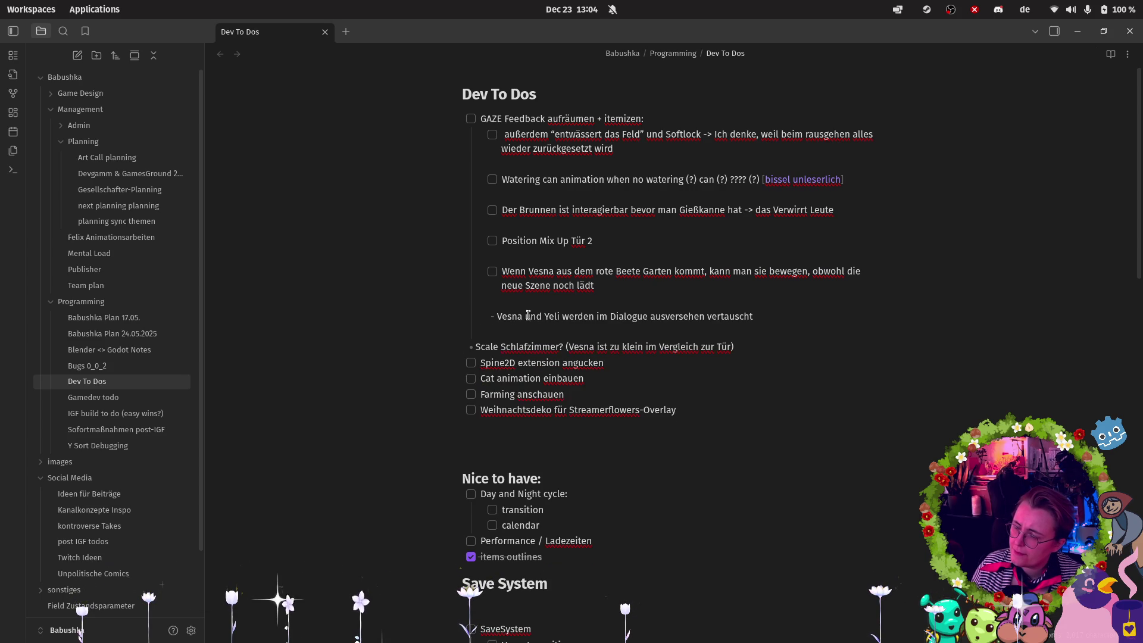
pyautogui.hotkey('ctrl', 'l')
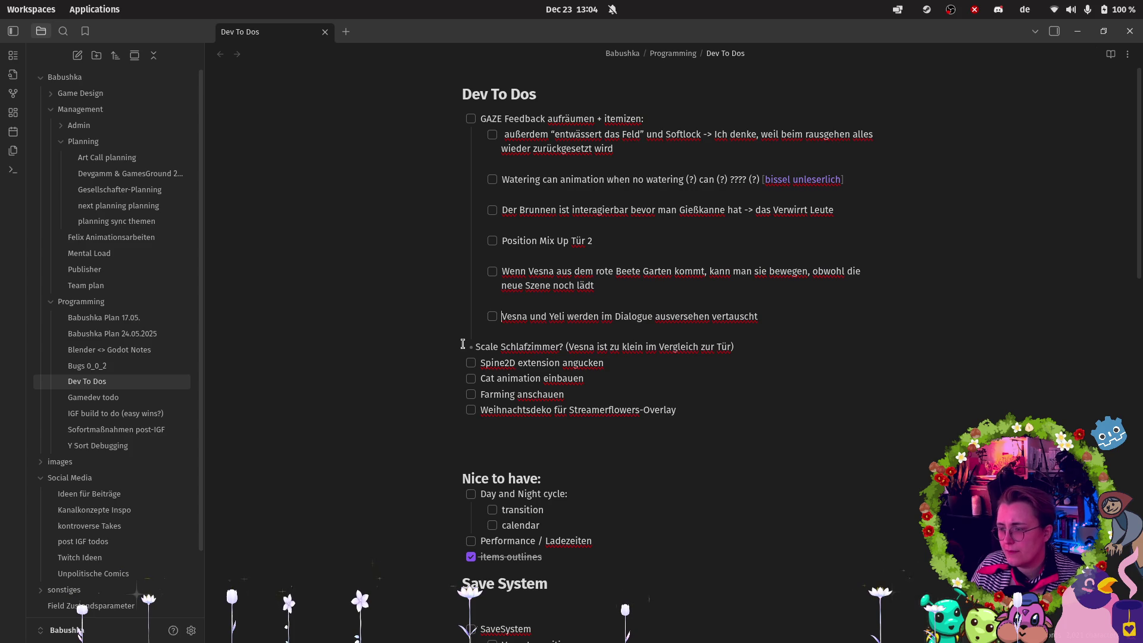
pyautogui.press('Tab')
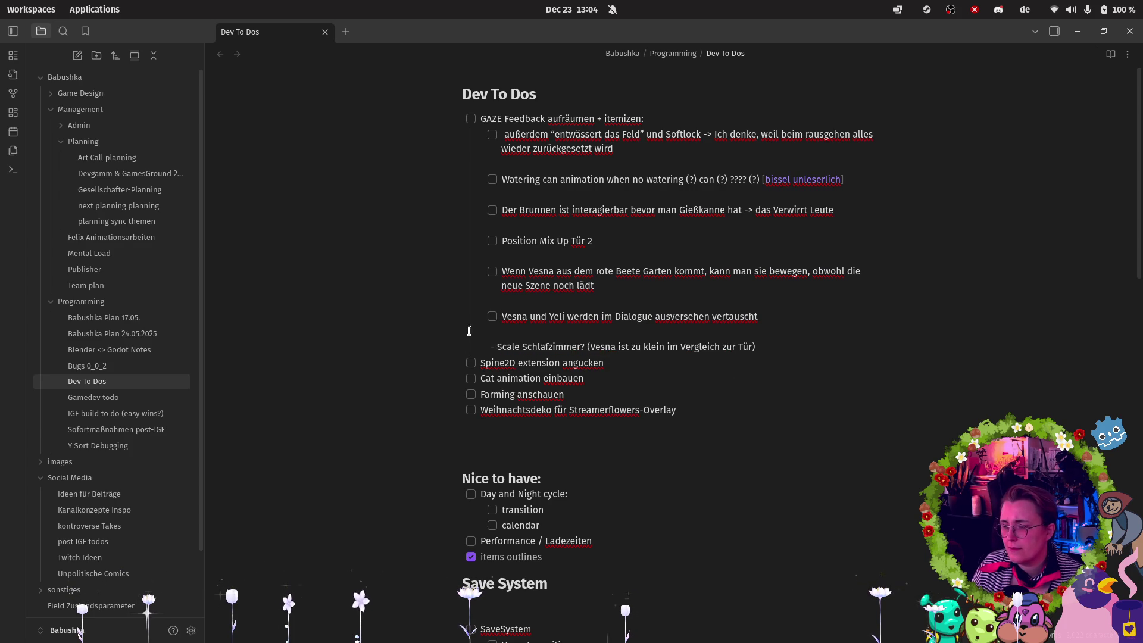
pyautogui.hotkey('ctrl', 'l')
pyautogui.click(502, 350)
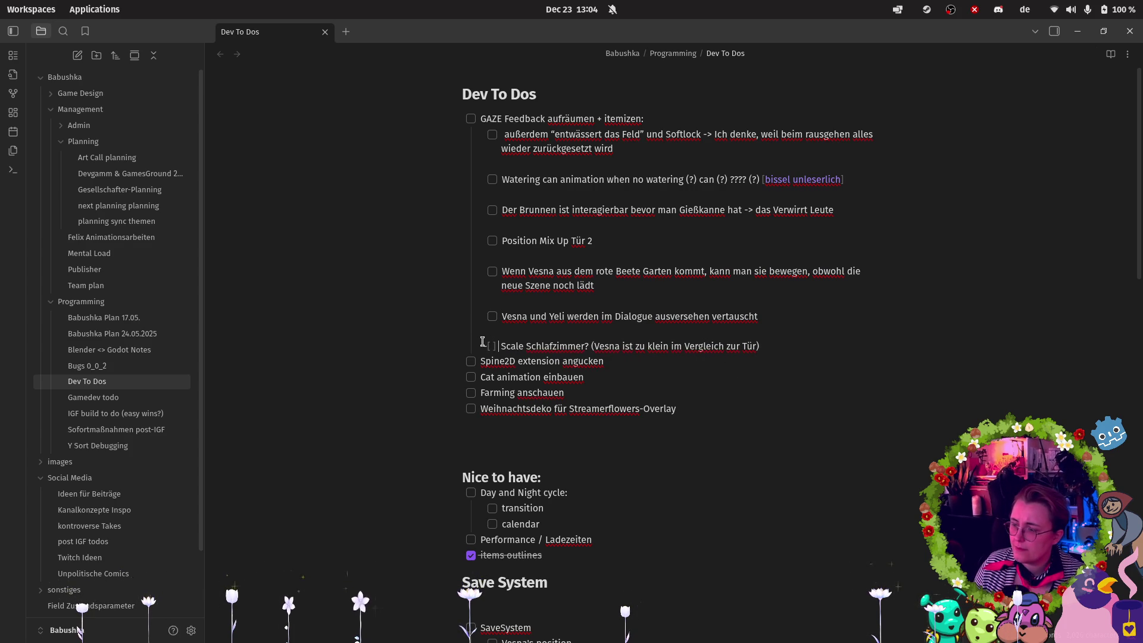
pyautogui.click(487, 345)
pyautogui.click(744, 360)
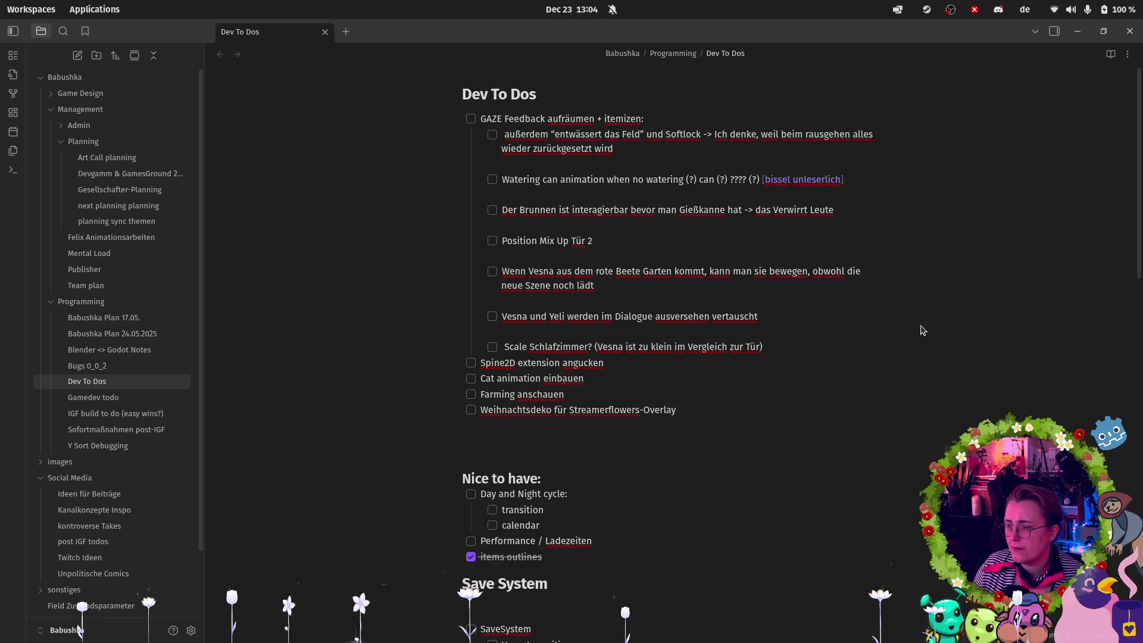
pyautogui.click(789, 343)
pyautogui.press('Return')
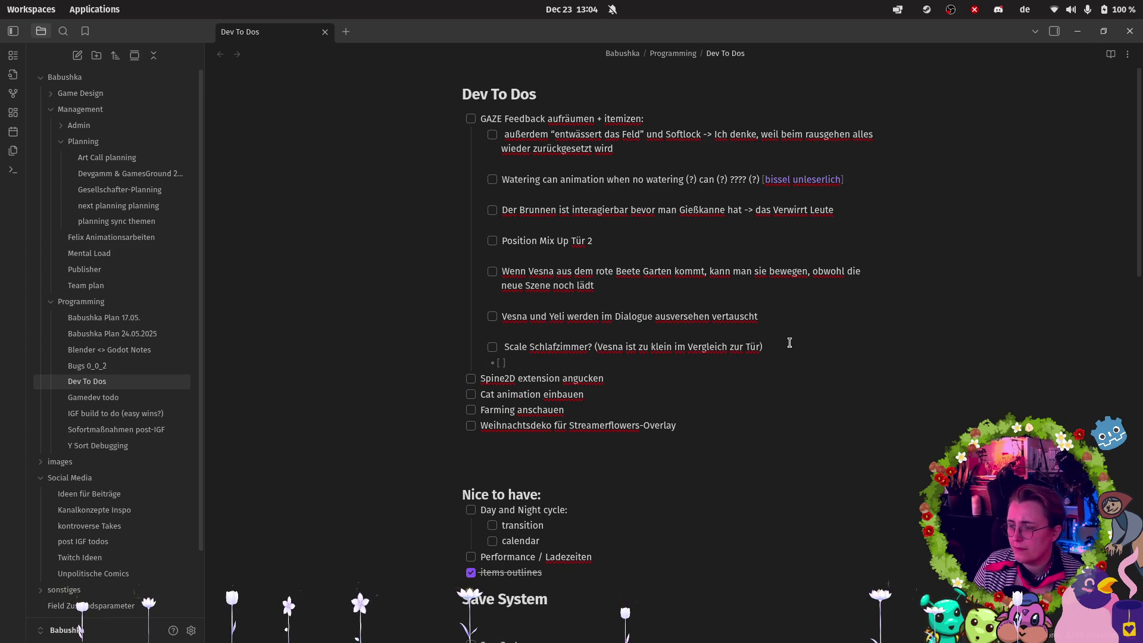
pyautogui.press('BackSpace')
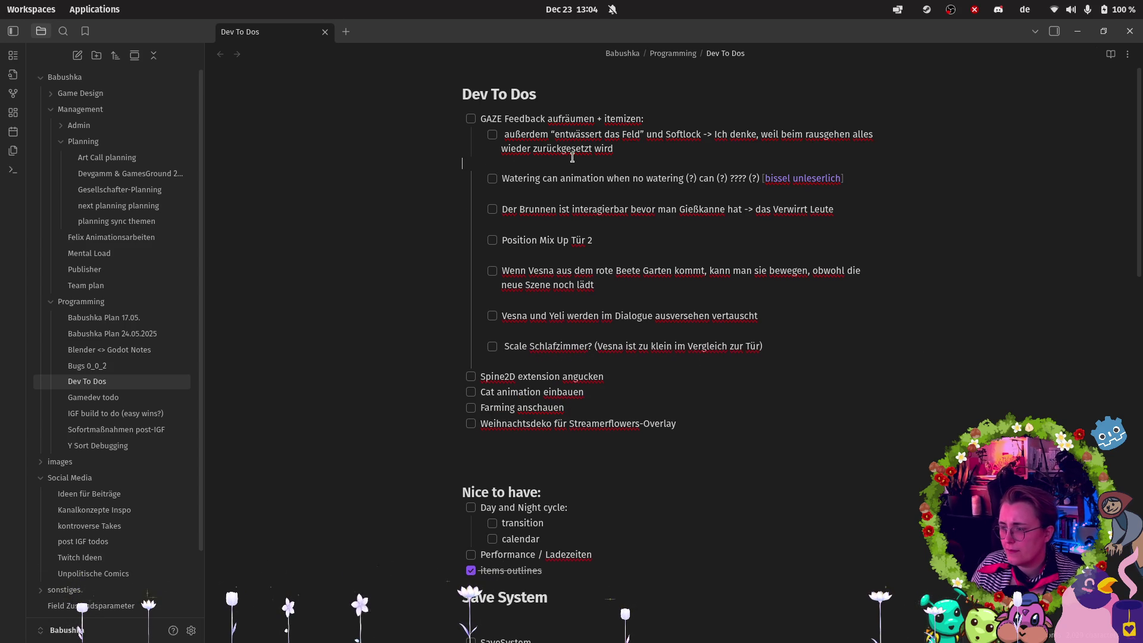
# Remove the blank lines between the GAZE Feedback sub-tasks.
pyautogui.press('BackSpace')
pyautogui.click(521, 176)
pyautogui.press('BackSpace')
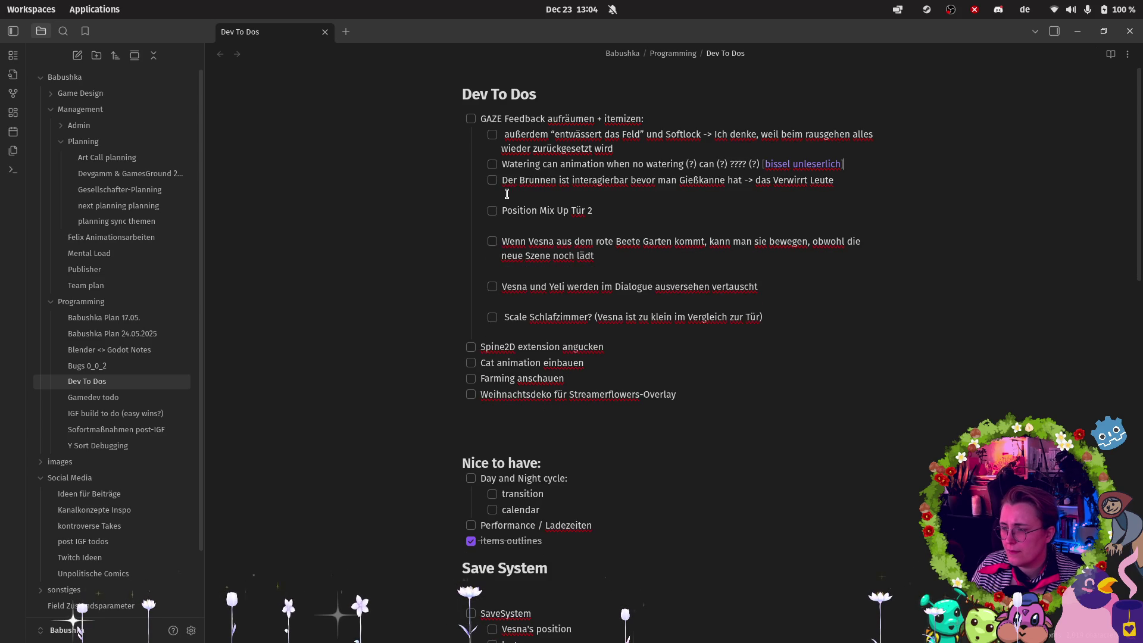
pyautogui.click(539, 195)
pyautogui.press('BackSpace')
pyautogui.click(539, 208)
pyautogui.press('BackSpace')
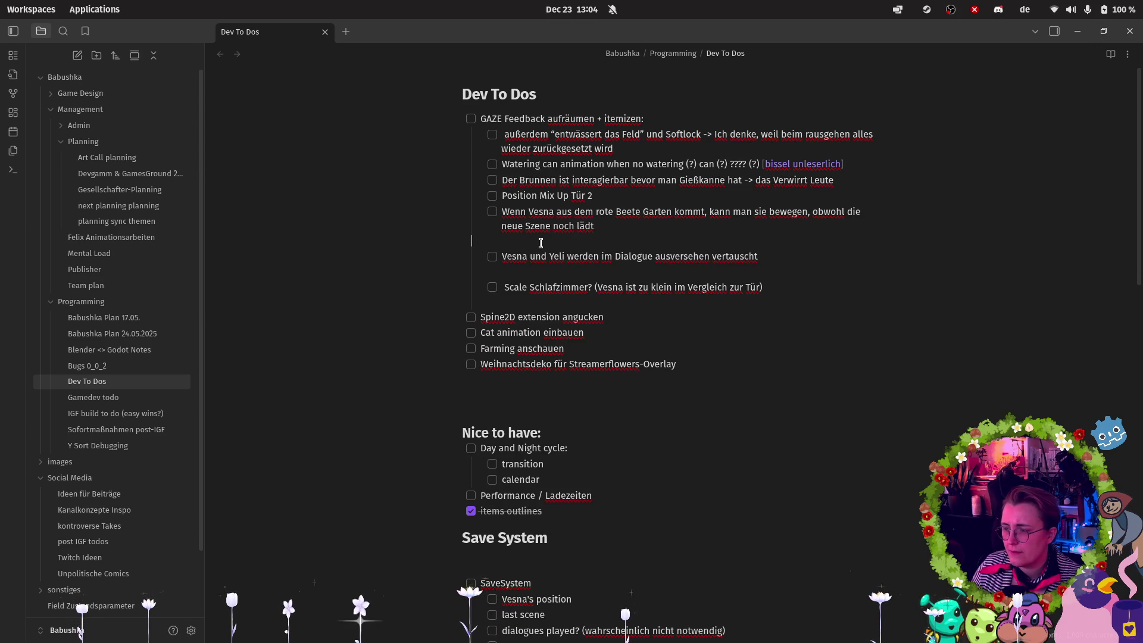
pyautogui.press('BackSpace')
pyautogui.press('BackSpace')
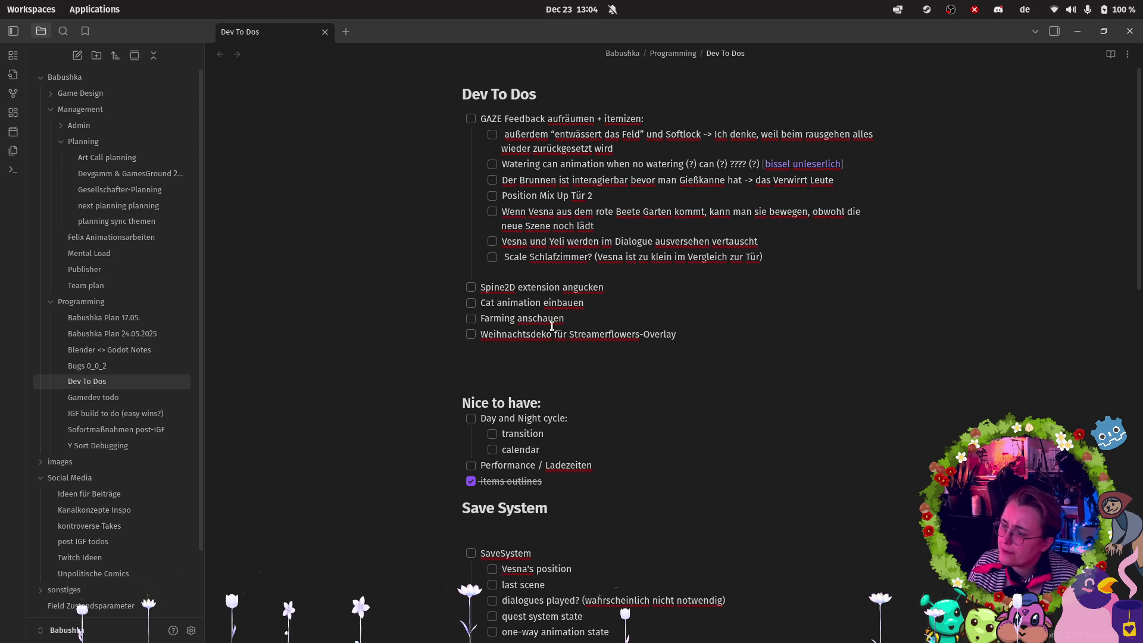
# Delete the Farming anschauen task and check off GAZE Feedback.
pyautogui.moveTo(548, 319); pyautogui.dragTo(308, 321)
pyautogui.press('BackSpace')
pyautogui.press('BackSpace')
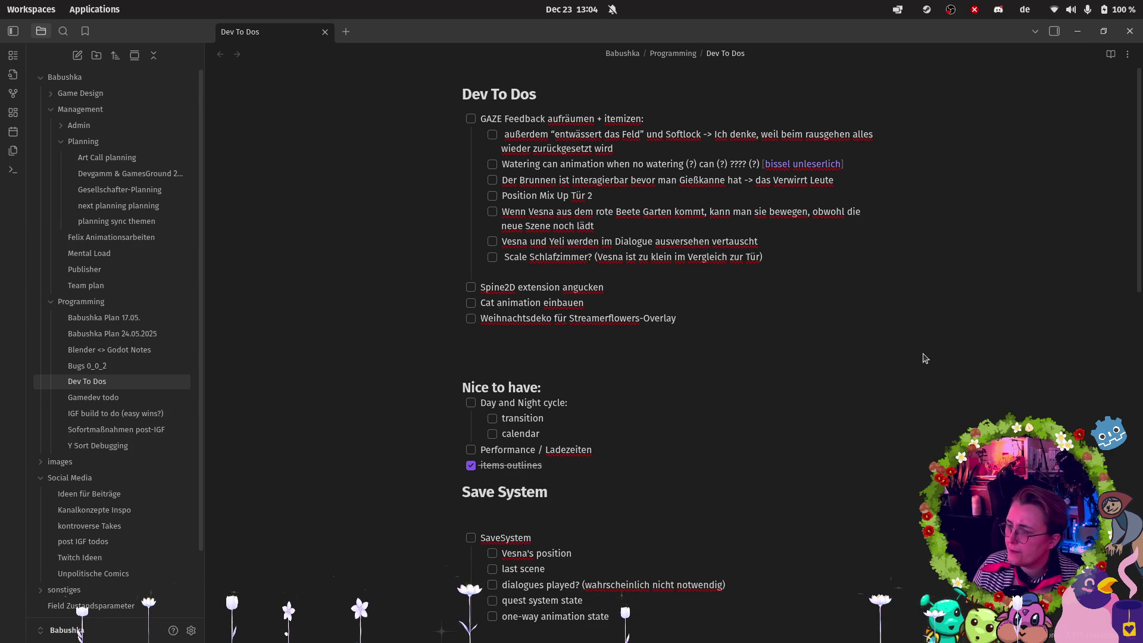
pyautogui.click(471, 119)
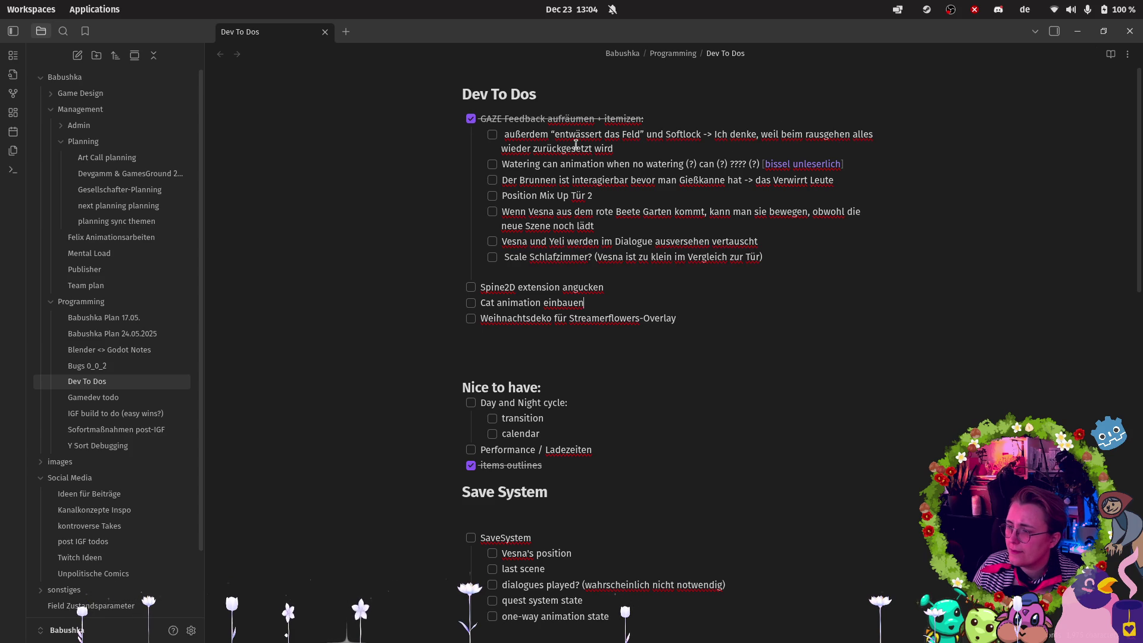
# Switch to the Godot editor and then back to JetBrains Rider.
pyautogui.moveTo(2, 337)
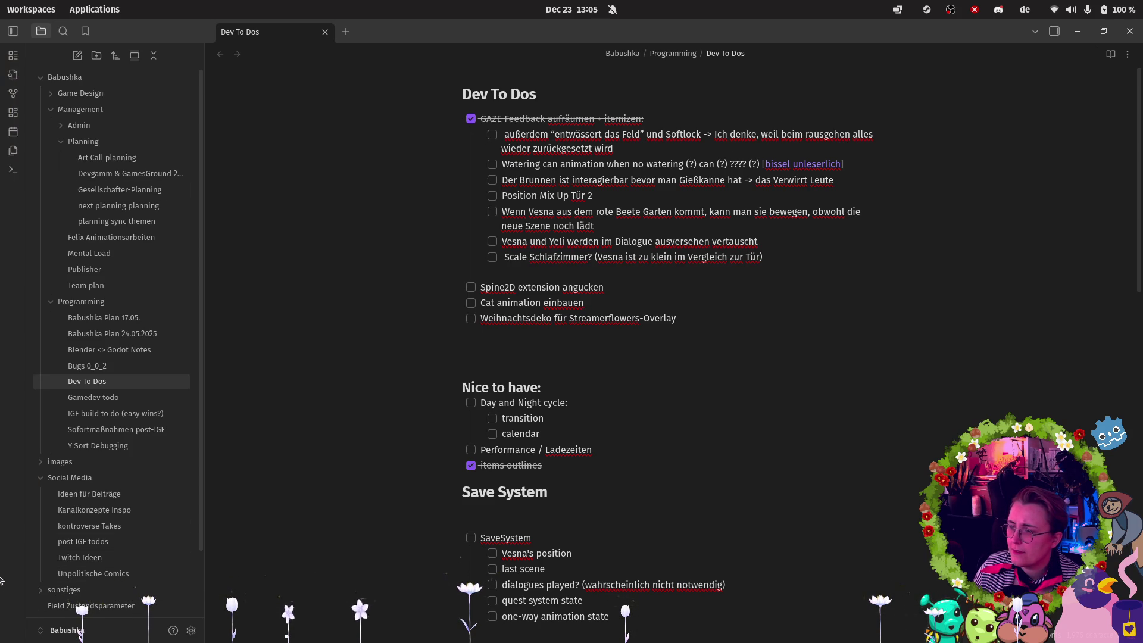
pyautogui.click(22, 576)
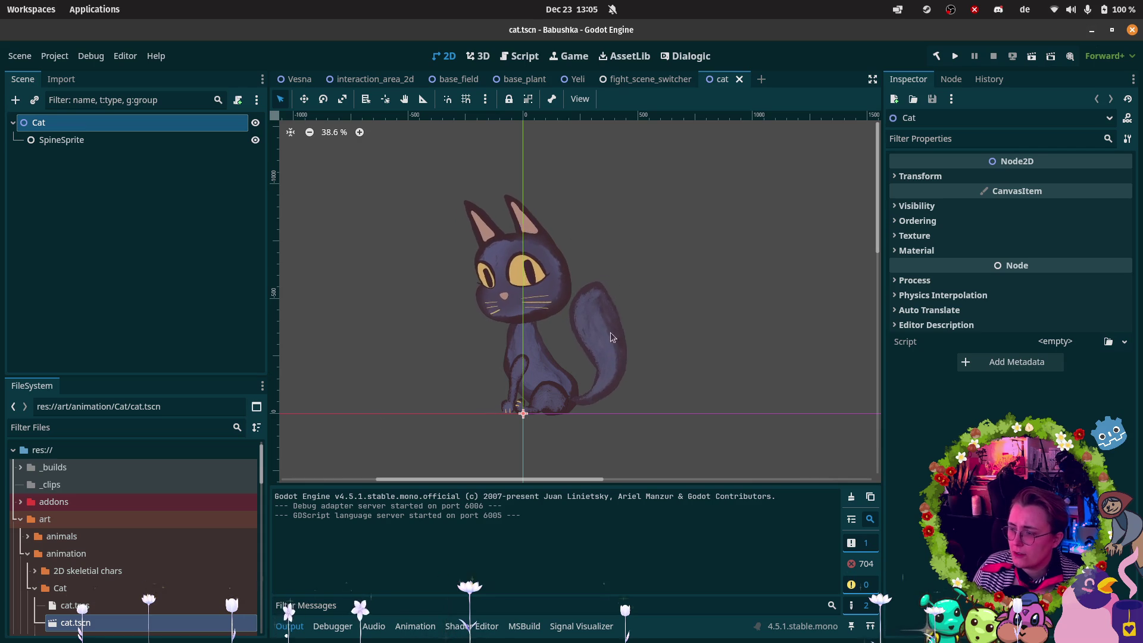
pyautogui.moveTo(3, 484)
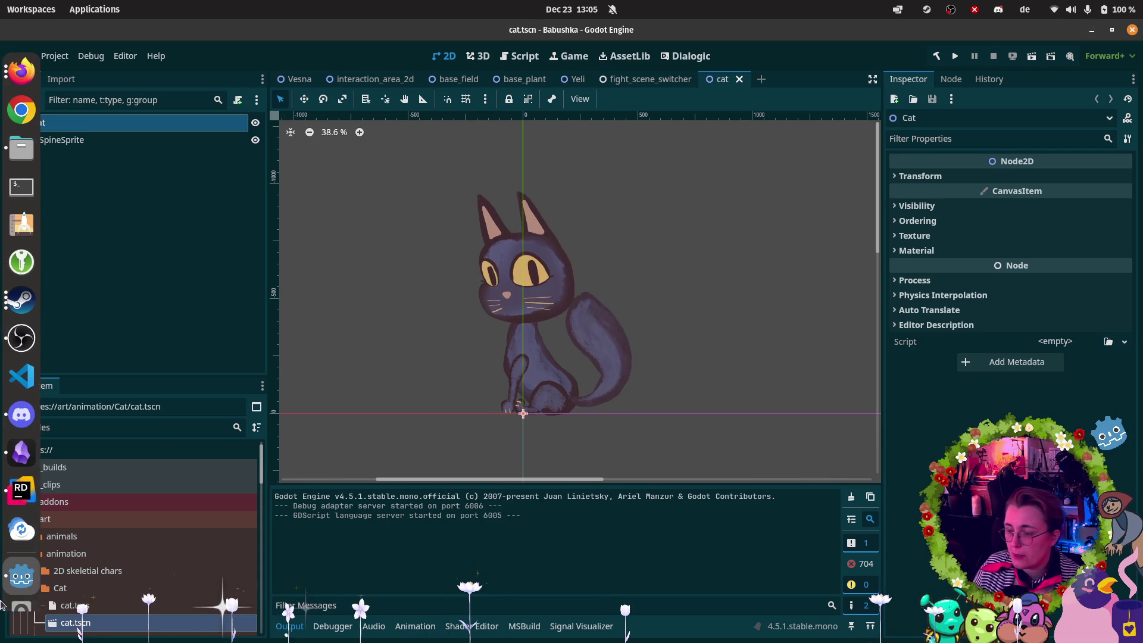
pyautogui.click(22, 472)
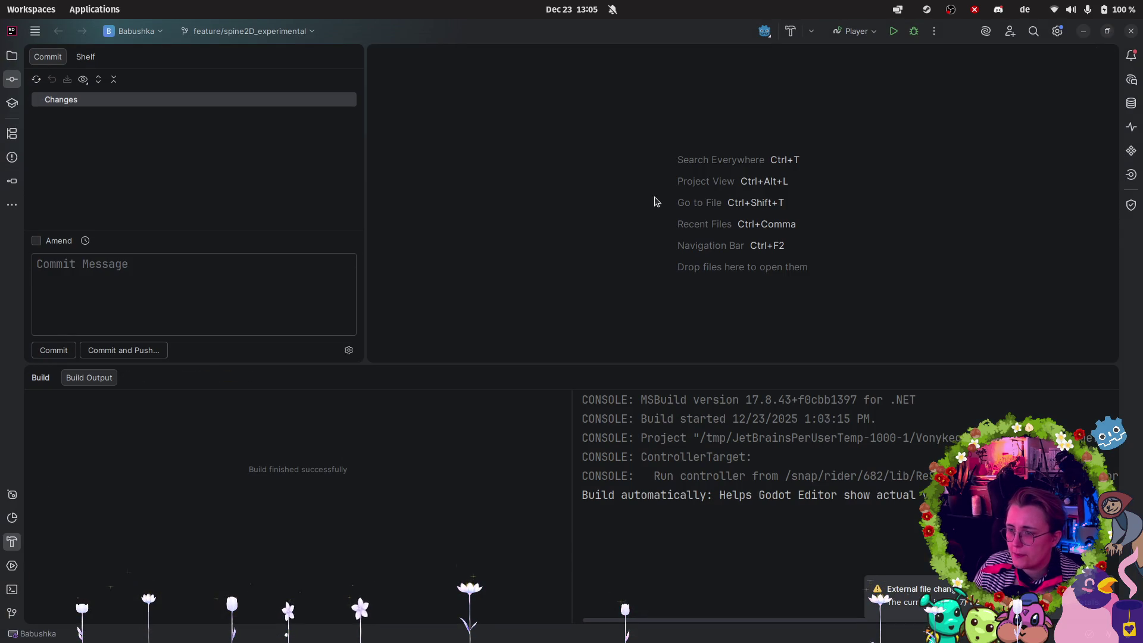
# Update the develop branch from the Git log and check it out.
pyautogui.click(12, 612)
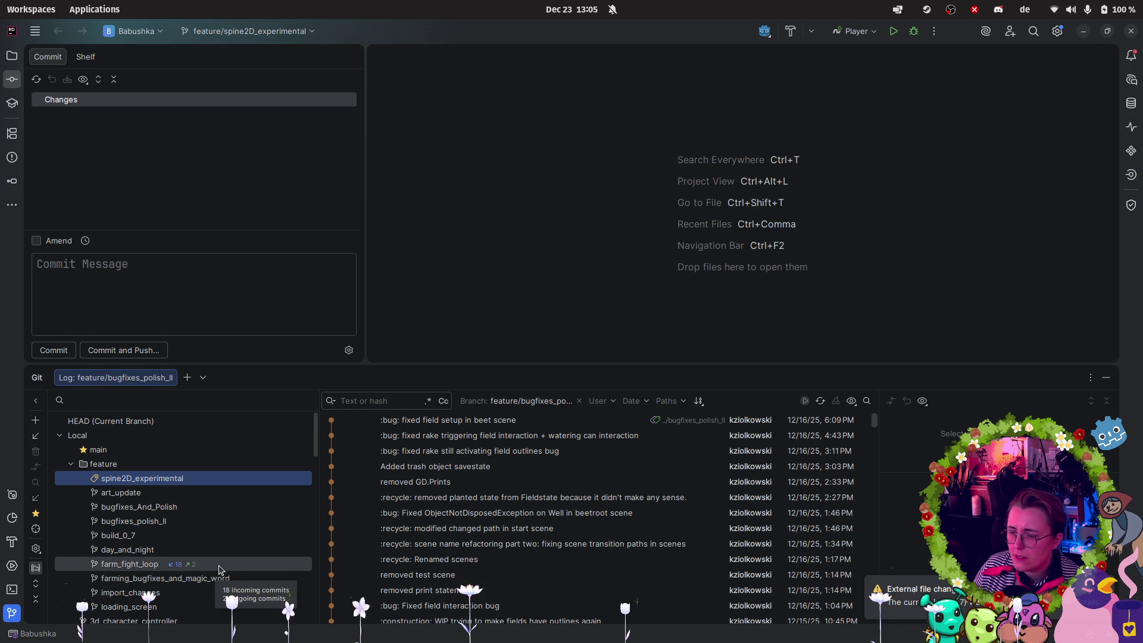
pyautogui.scroll(-3, 218, 551)
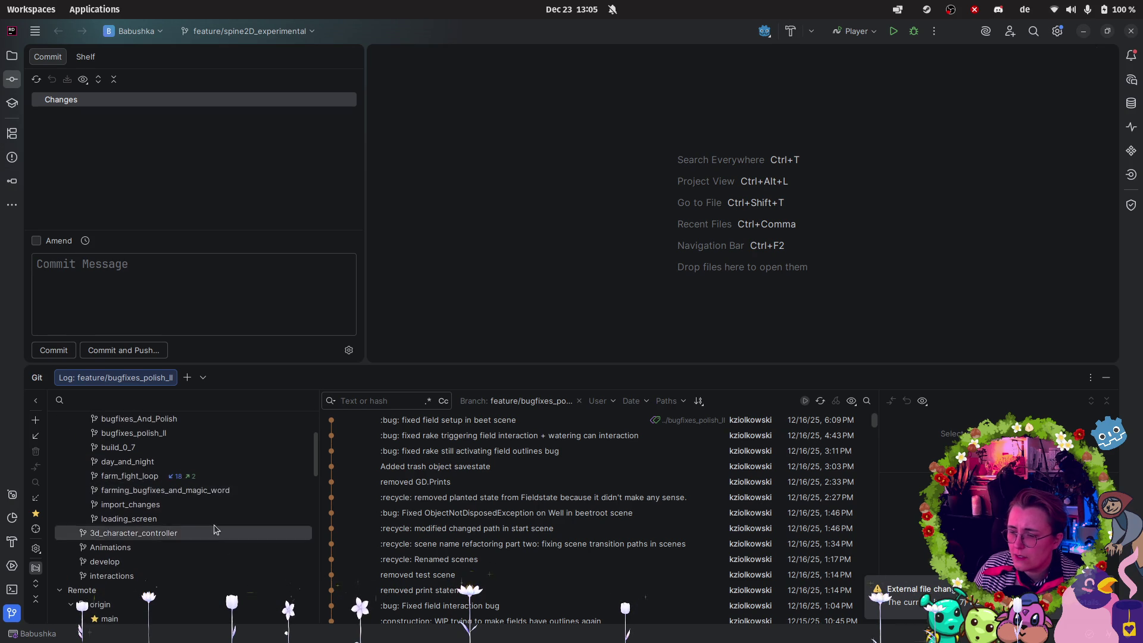
pyautogui.rightClick(129, 561)
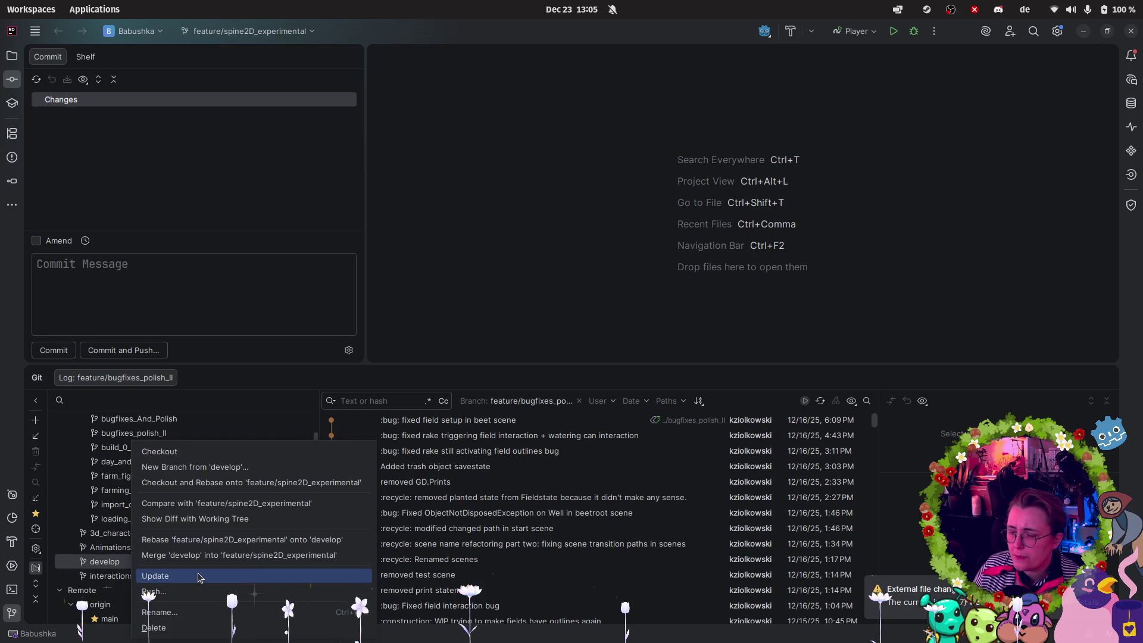
pyautogui.click(198, 576)
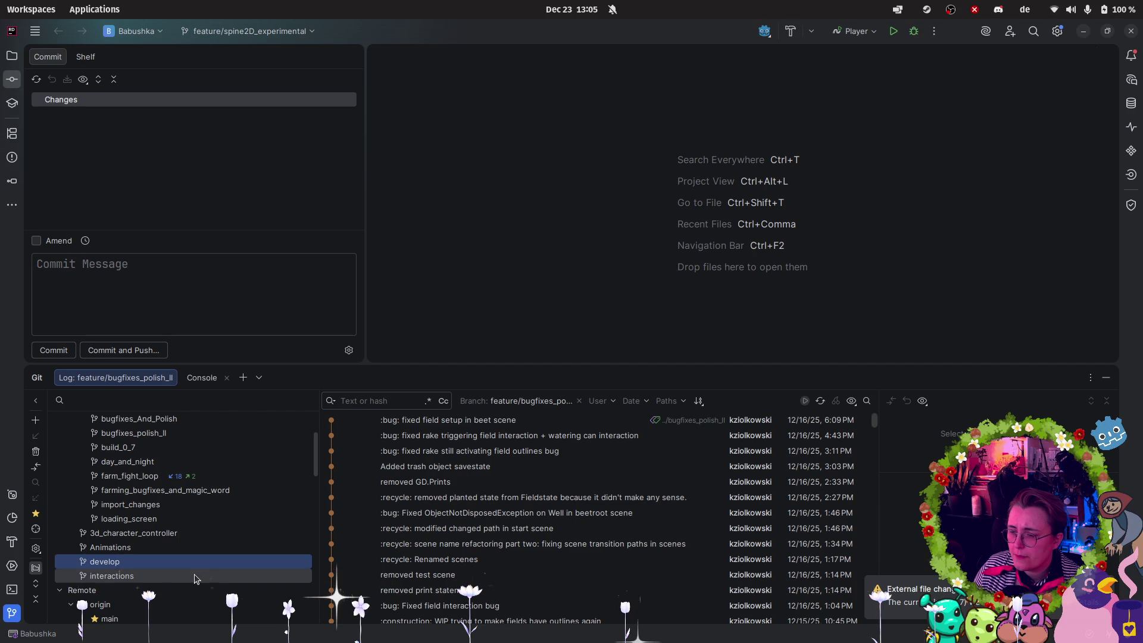
pyautogui.rightClick(146, 561)
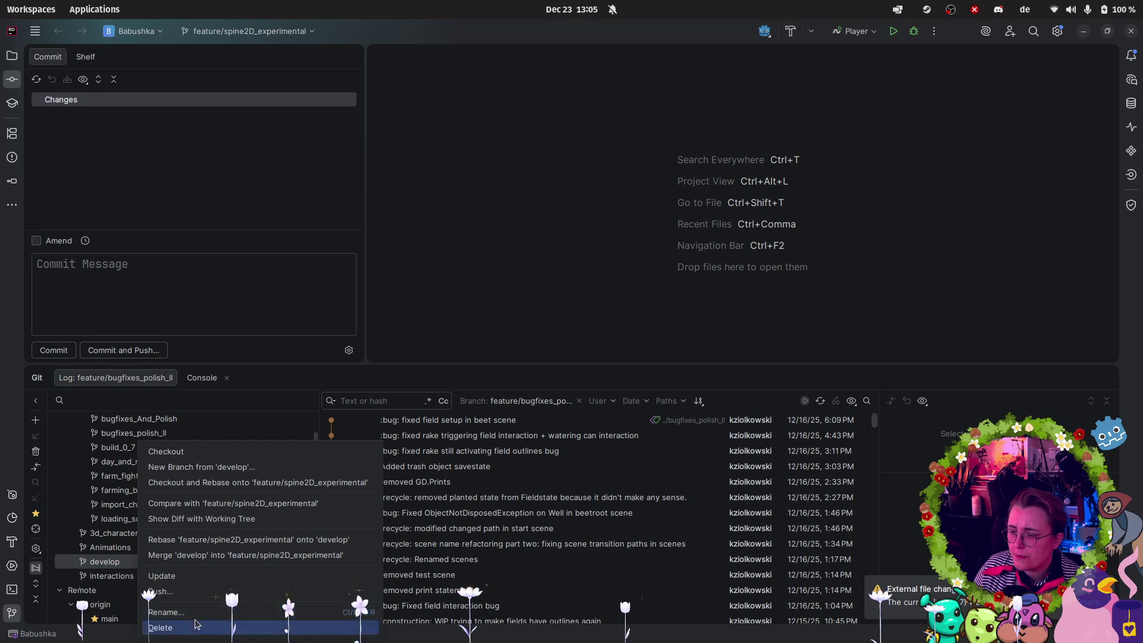
pyautogui.click(181, 453)
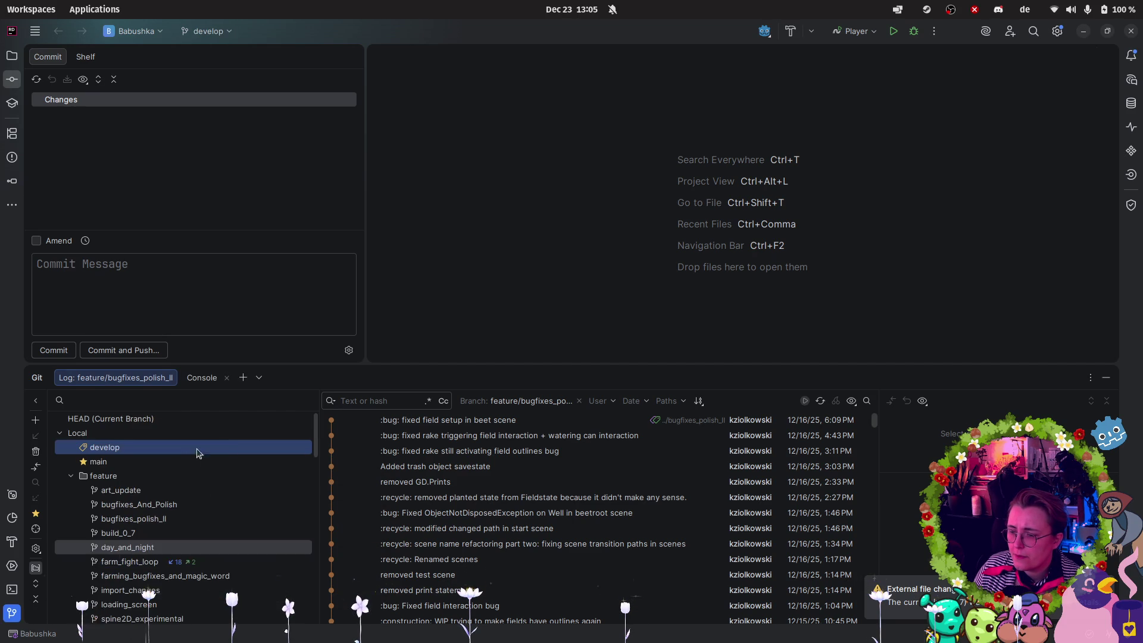
# Show the commit history of the feature/build_0_7 branch.
pyautogui.scroll(-3, 248, 425)
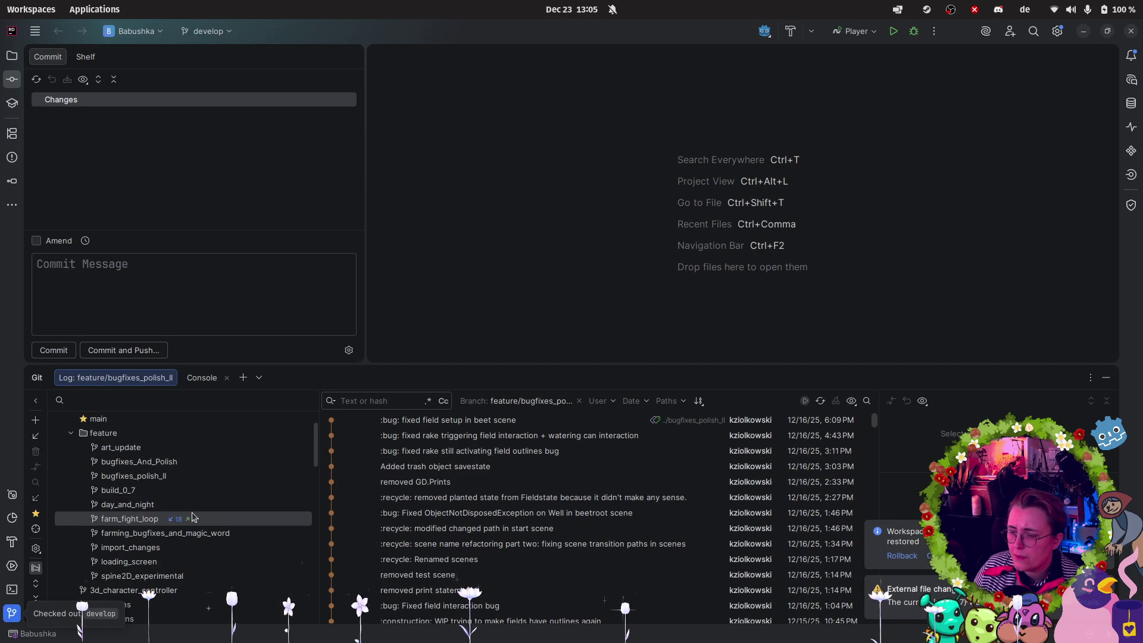
pyautogui.click(142, 492)
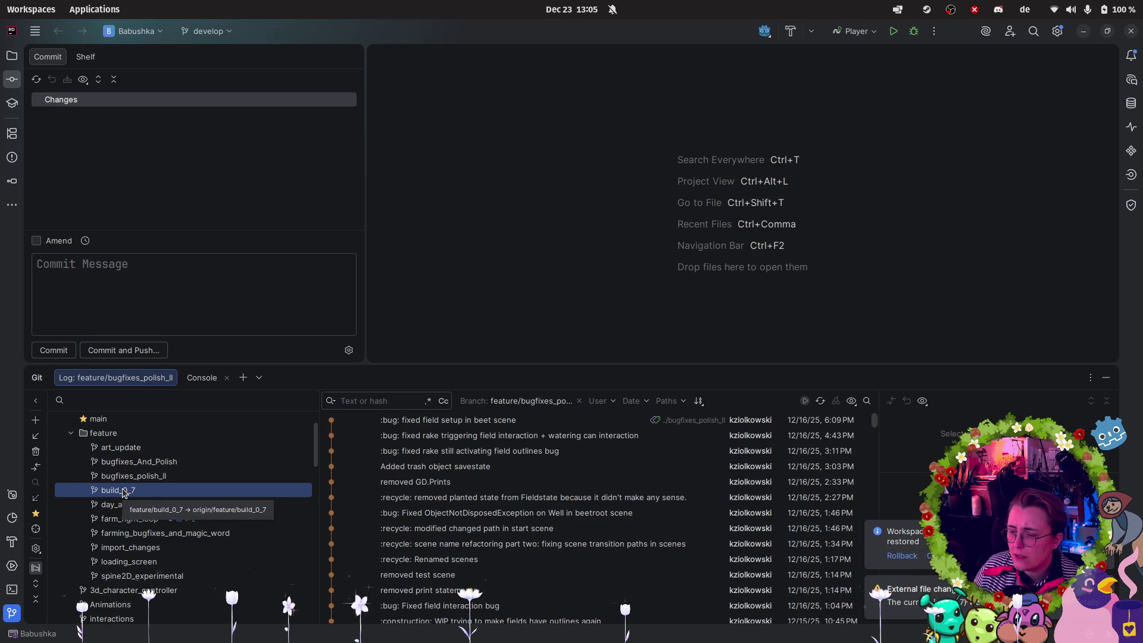
pyautogui.doubleClick(124, 491)
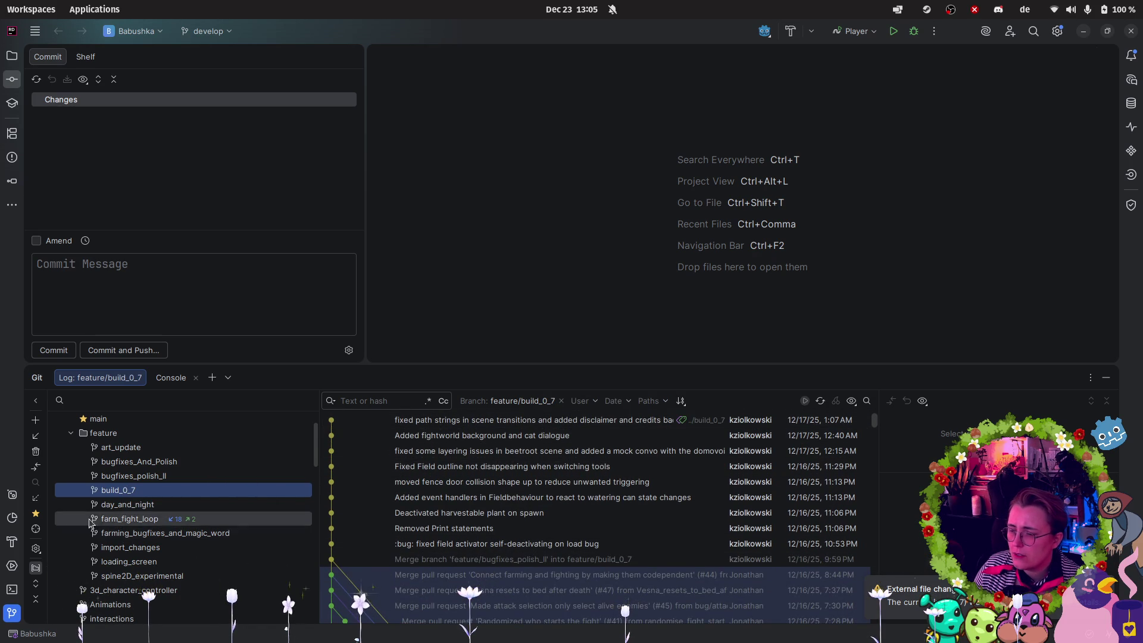
pyautogui.rightClick(125, 490)
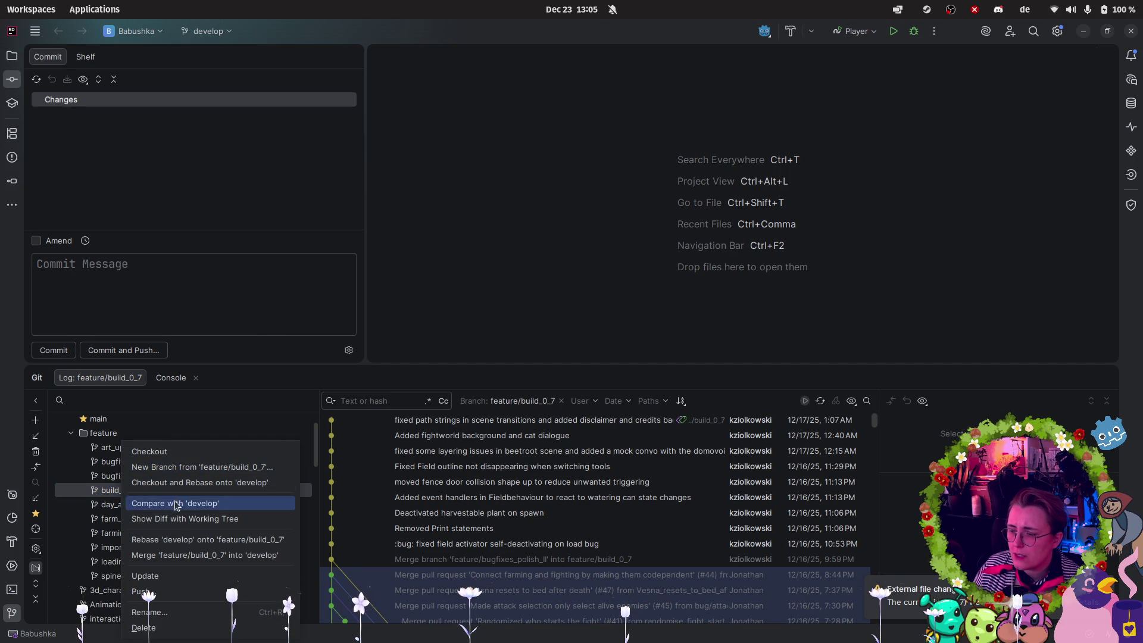
pyautogui.click(110, 476)
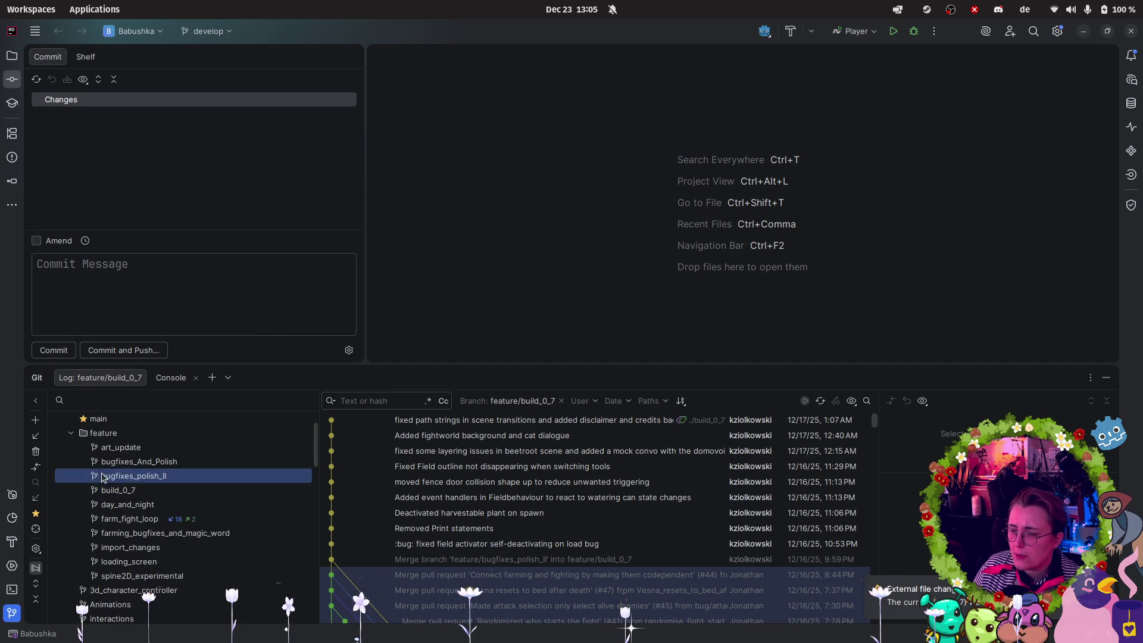
pyautogui.scroll(2, 122, 479)
# Create and check out branch feature/post_gaze_cleanup from develop.
pyautogui.rightClick(122, 449)
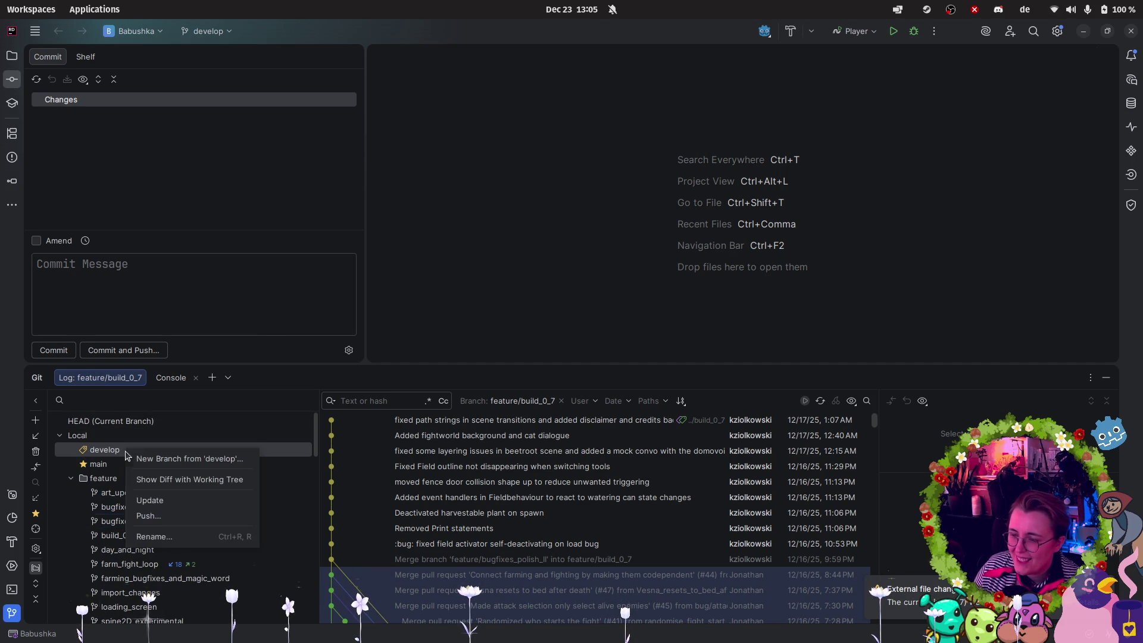
pyautogui.click(179, 460)
pyautogui.write('feature/')
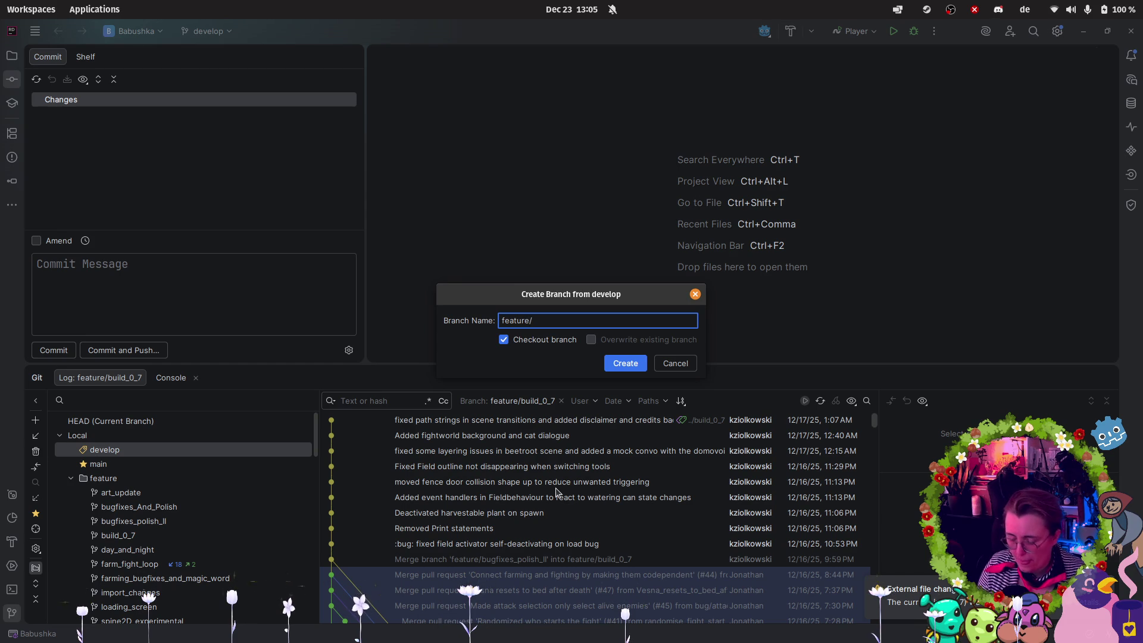
pyautogui.write('post_')
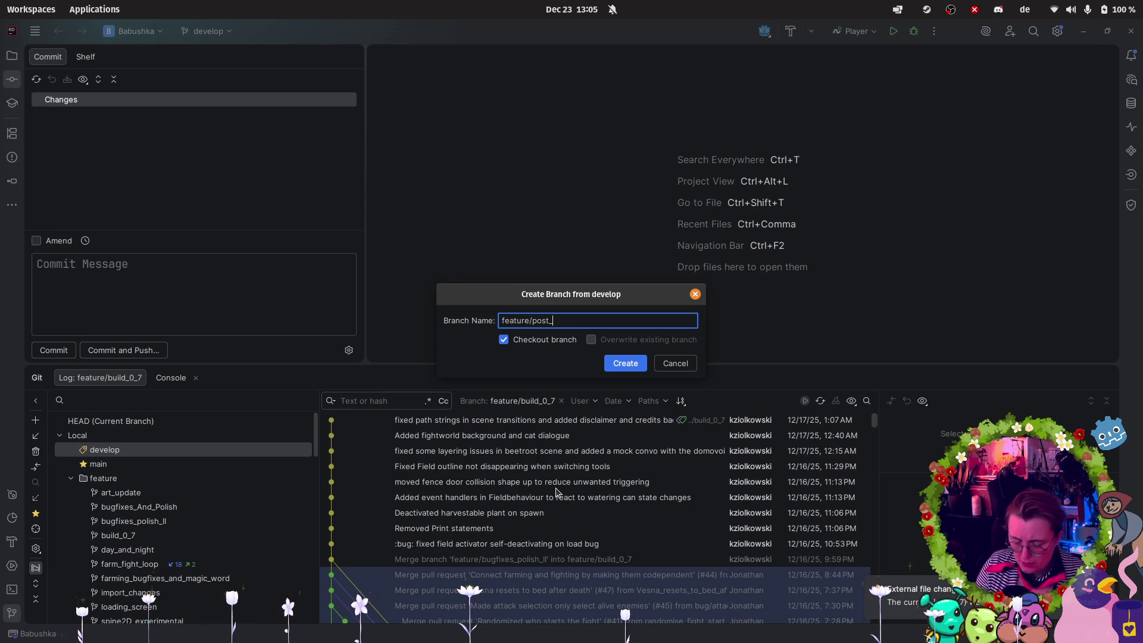
pyautogui.write('gaze_cl')
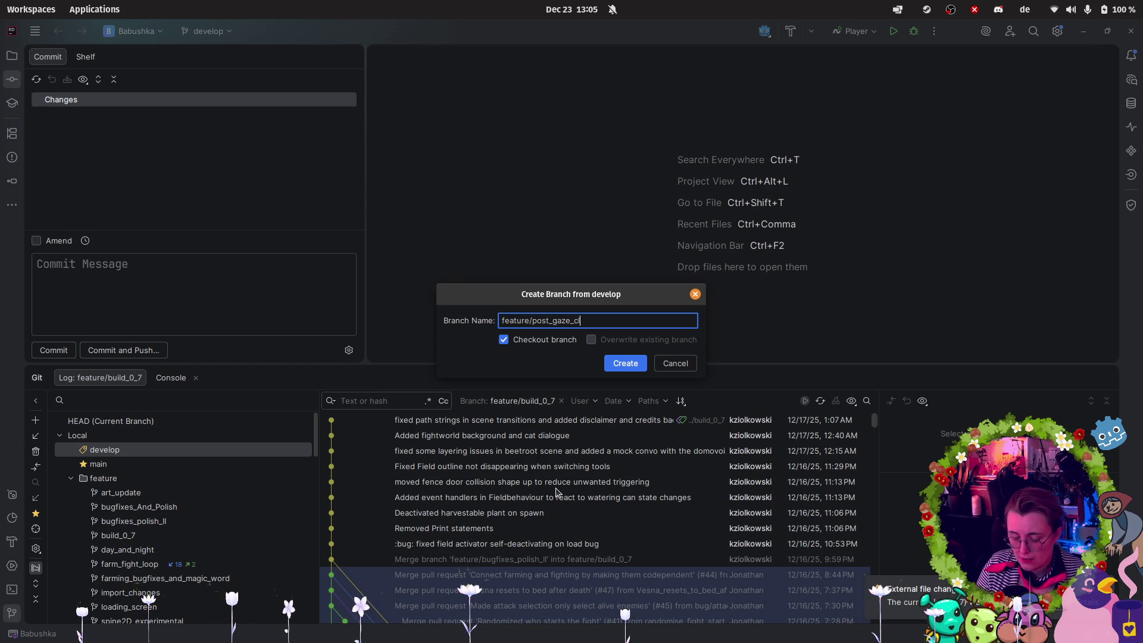
pyautogui.write('eanup')
pyautogui.press('Return')
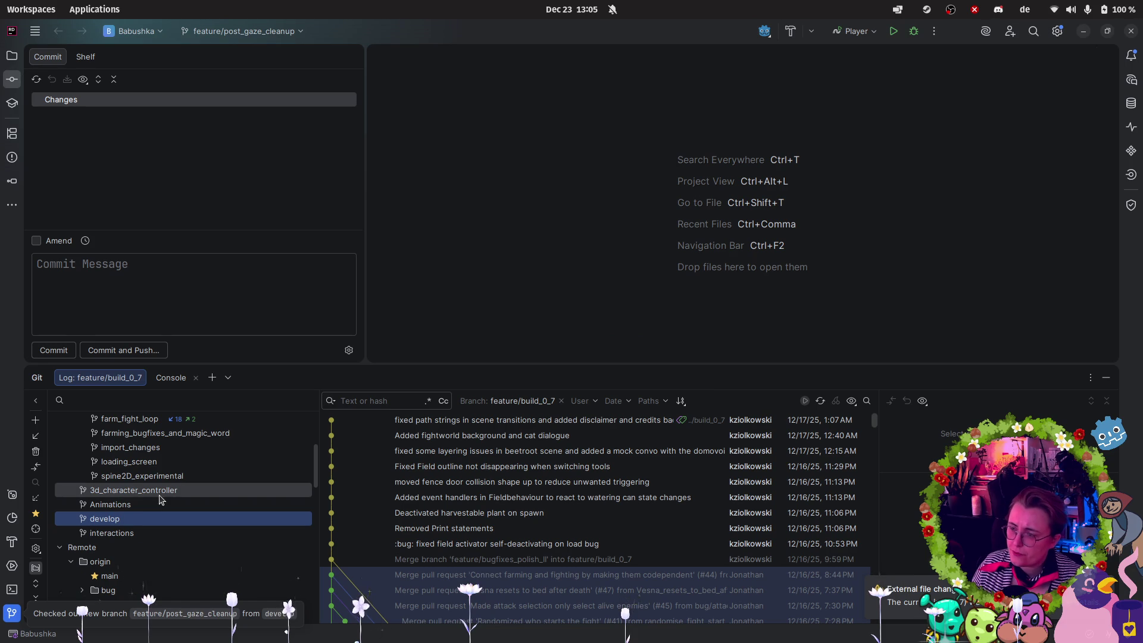
# Merge feature/build_0_7 into feature/post_gaze_cleanup.
pyautogui.scroll(3, 140, 494)
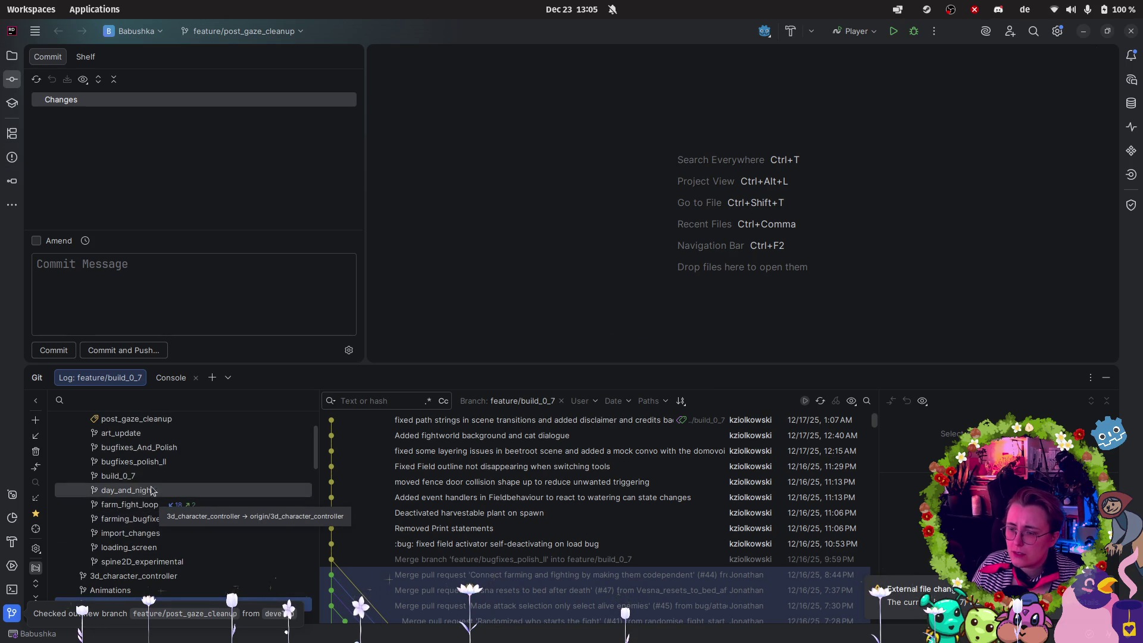
pyautogui.rightClick(149, 475)
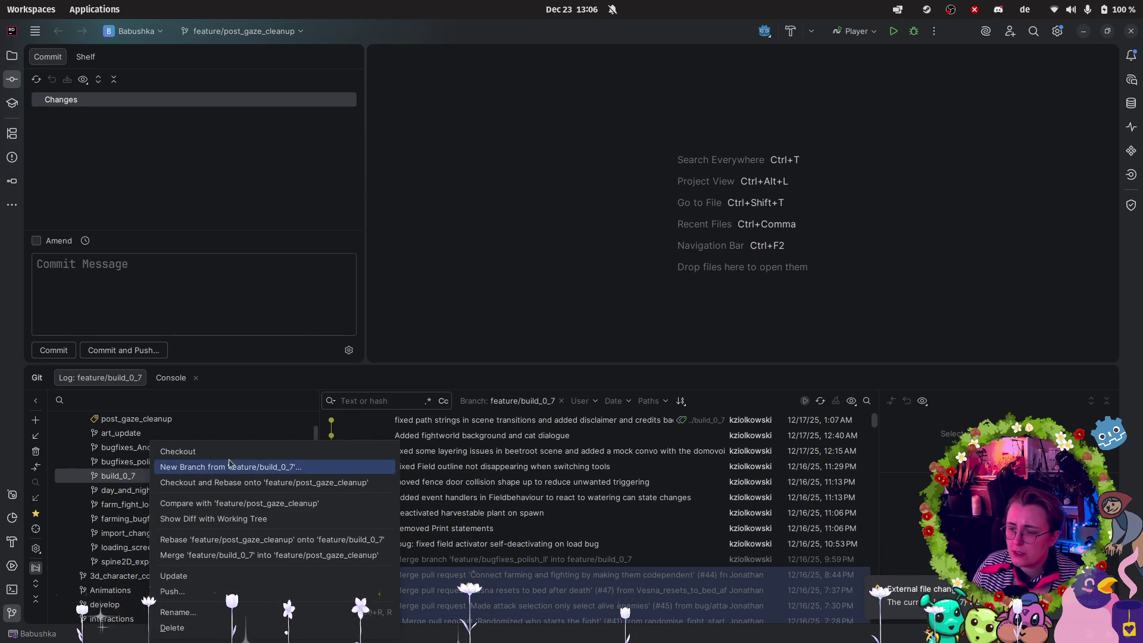
pyautogui.click(215, 556)
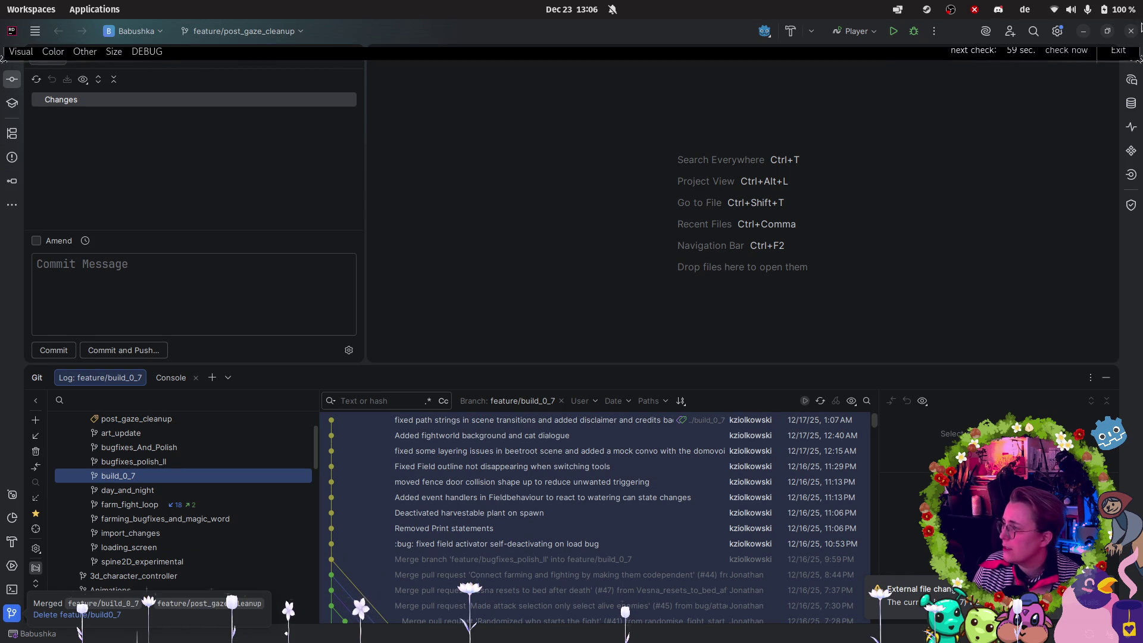
# Widen the Build Output and jump to the _maskTexture warning in FieldBehaviour2D.cs (30,34).
pyautogui.moveTo(13, 104)
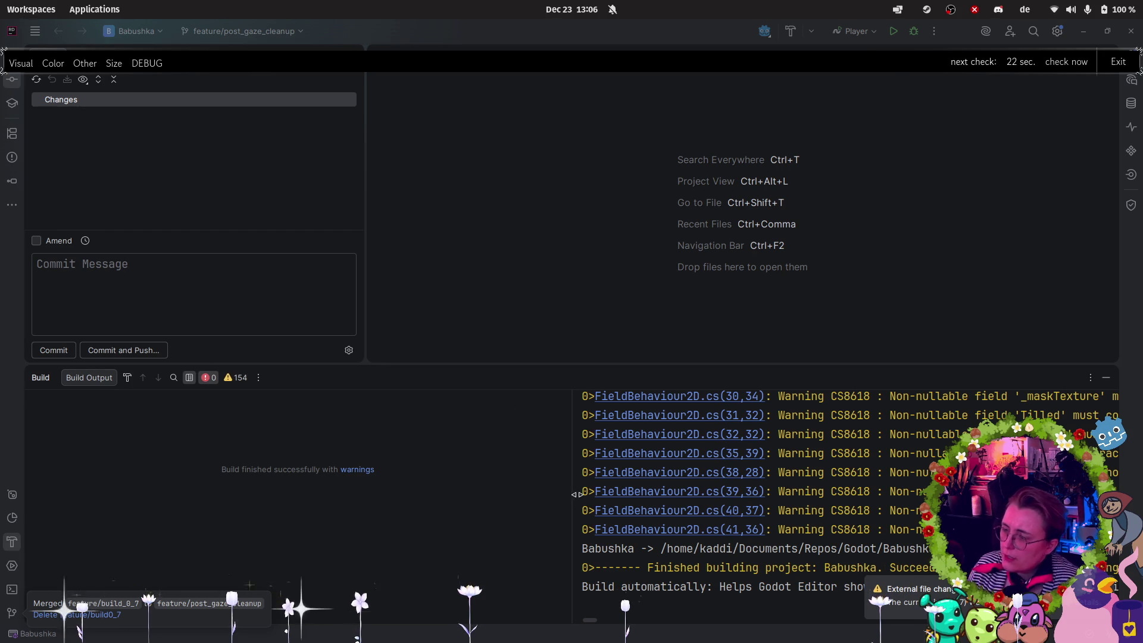
pyautogui.moveTo(571, 493)
pyautogui.mouseDown()
pyautogui.moveTo(144, 500)
pyautogui.moveTo(327, 500)
pyautogui.mouseUp()
pyautogui.click(476, 396)
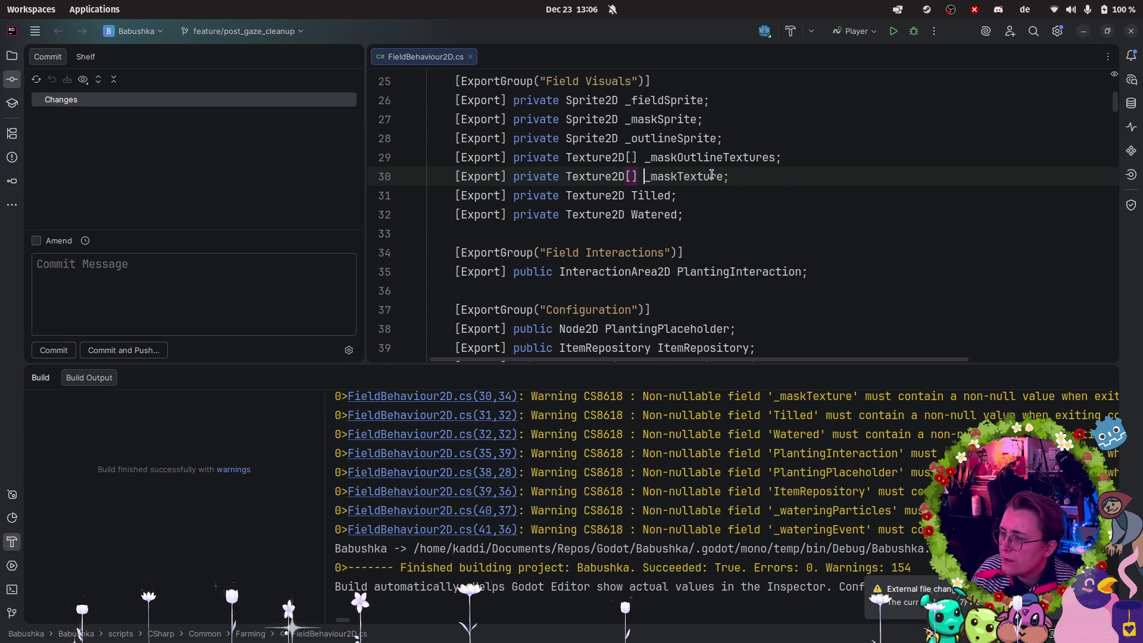
pyautogui.scroll(-1, 646, 167)
pyautogui.scroll(1, 714, 149)
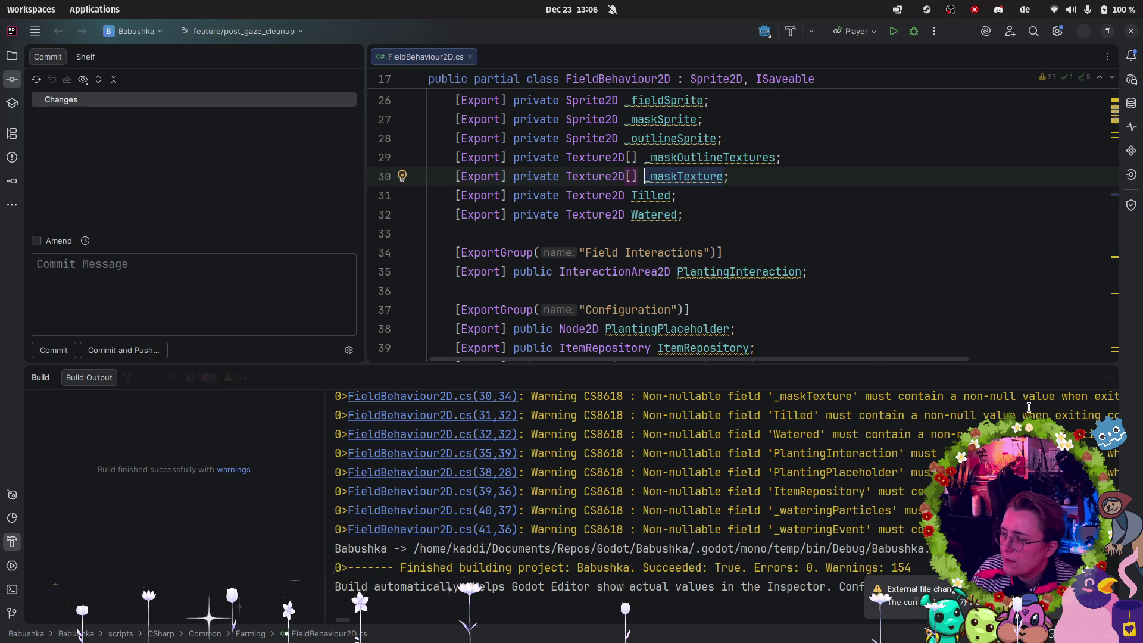
pyautogui.moveTo(1048, 403)
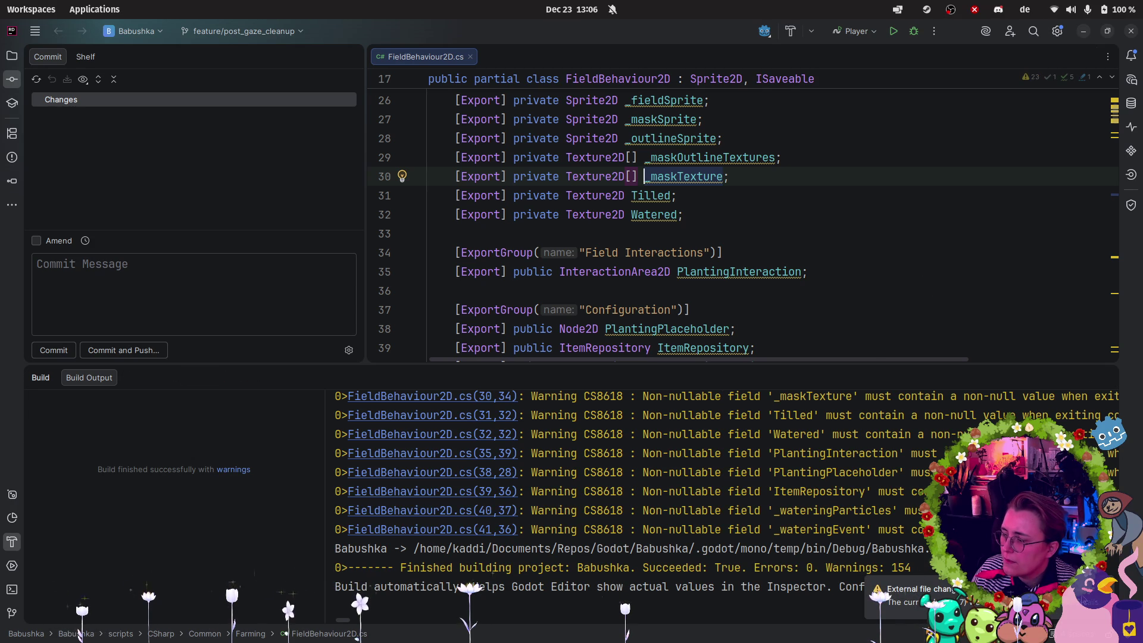
pyautogui.click(644, 176)
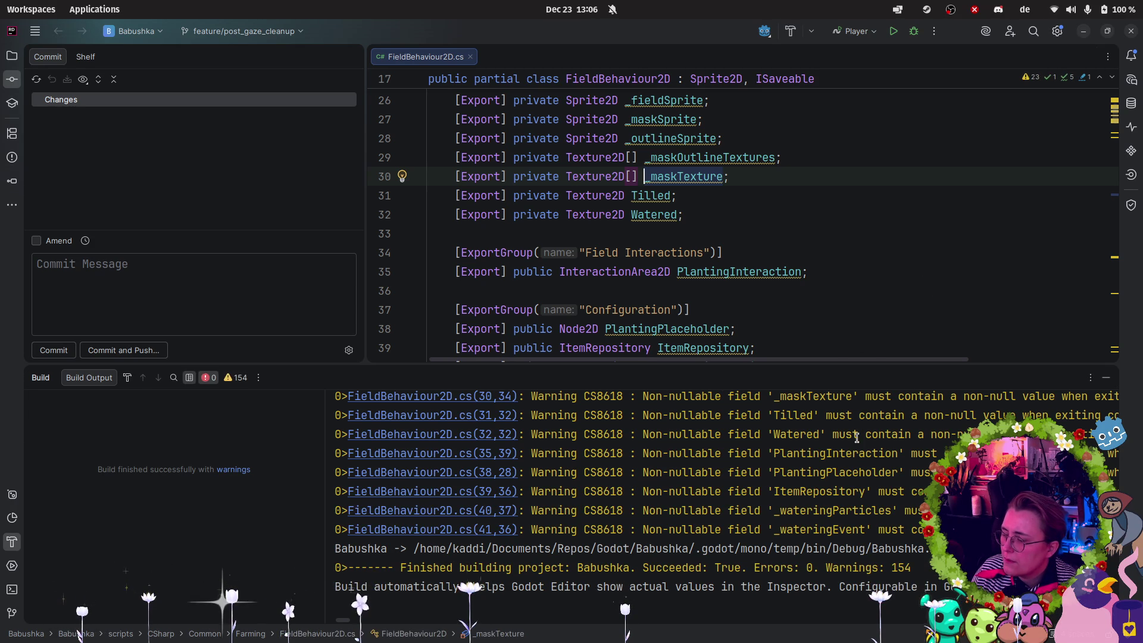
# Hide the build output panel and switch over to the Godot editor.
pyautogui.scroll(15, 844, 586)
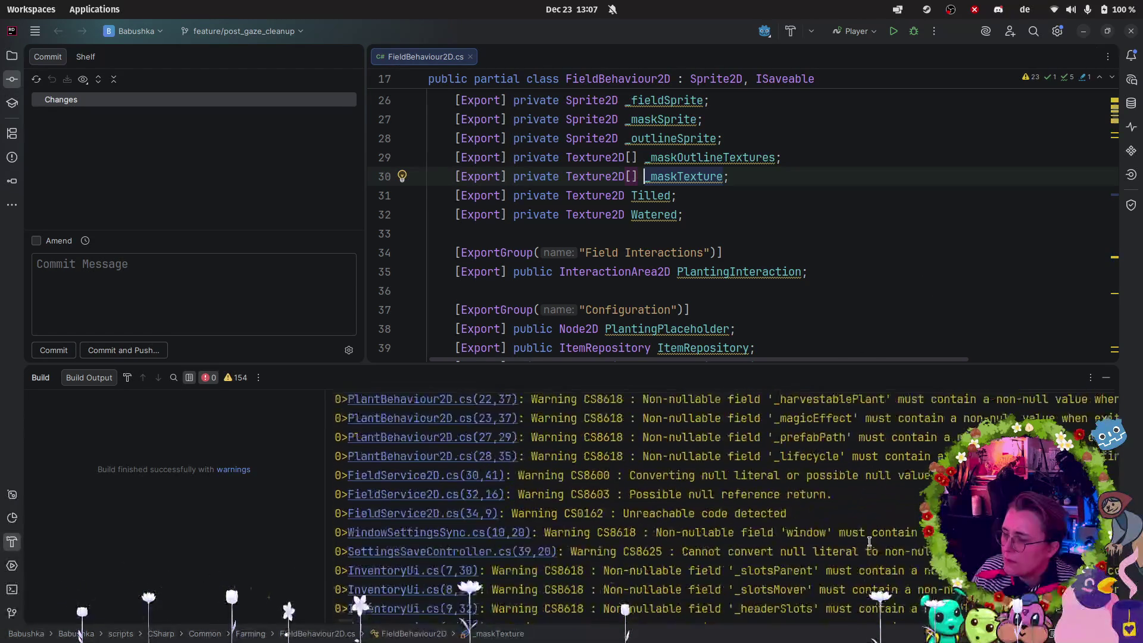
pyautogui.scroll(15, 859, 528)
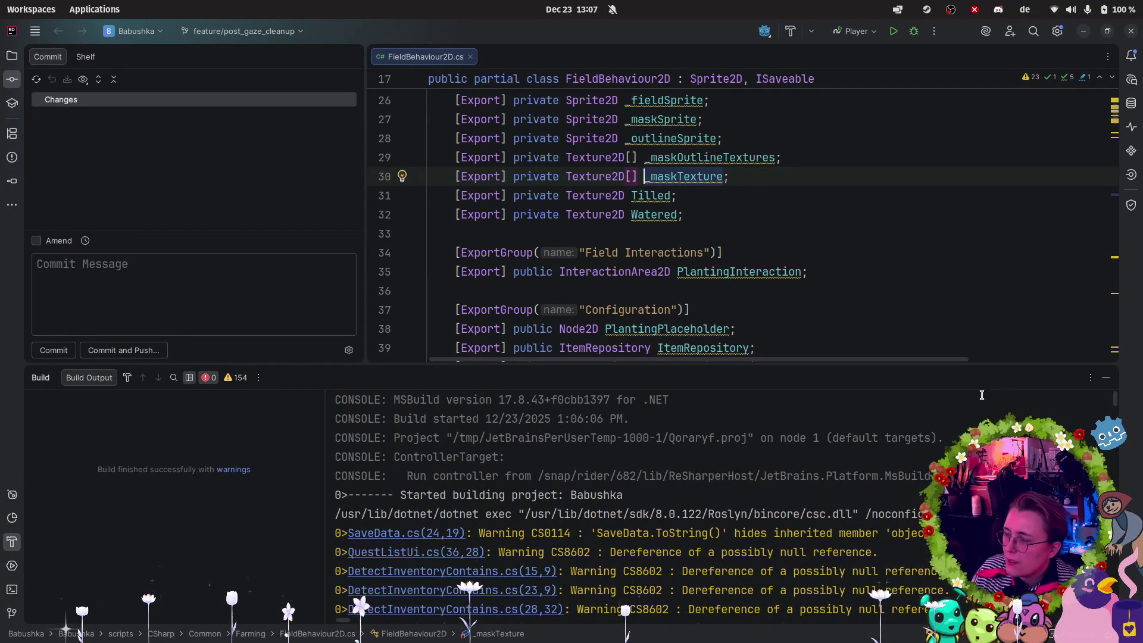
pyautogui.click(1105, 377)
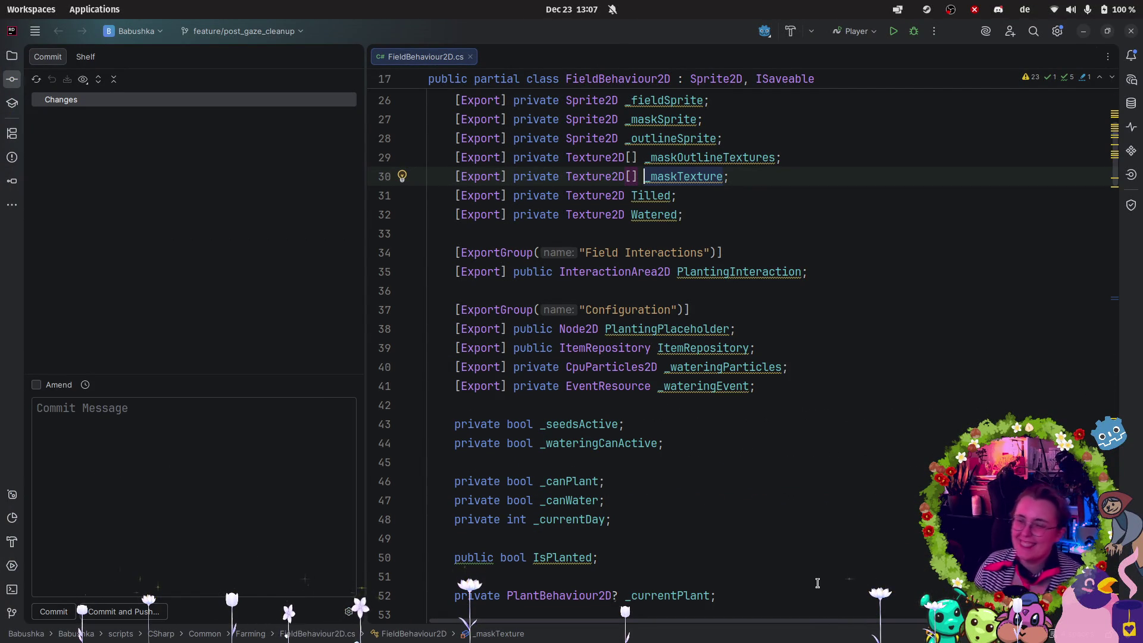
pyautogui.moveTo(3, 529)
pyautogui.click(21, 576)
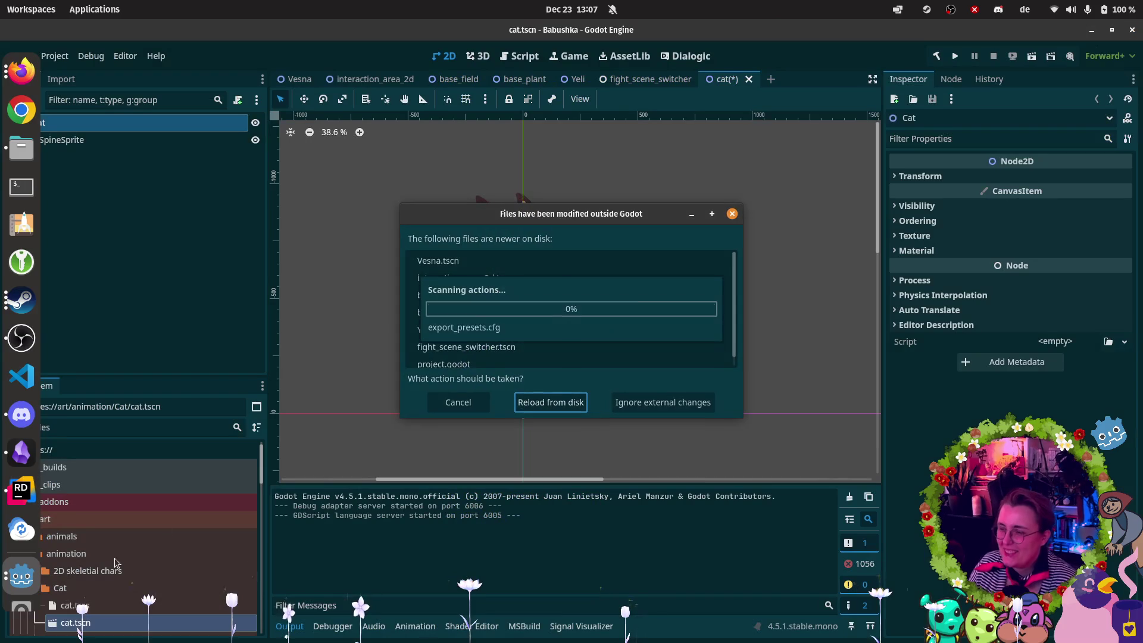
# Relaunch Godot from the executable starred in the Files app.
pyautogui.hotkey('alt', 'Tab')
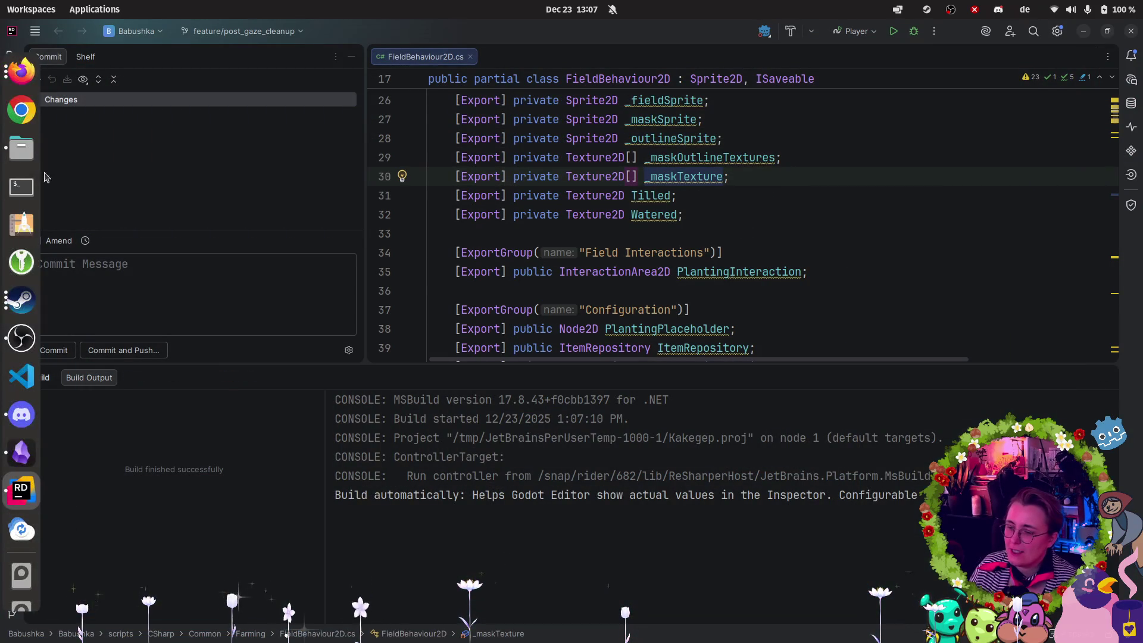
pyautogui.click(22, 148)
pyautogui.doubleClick(340, 71)
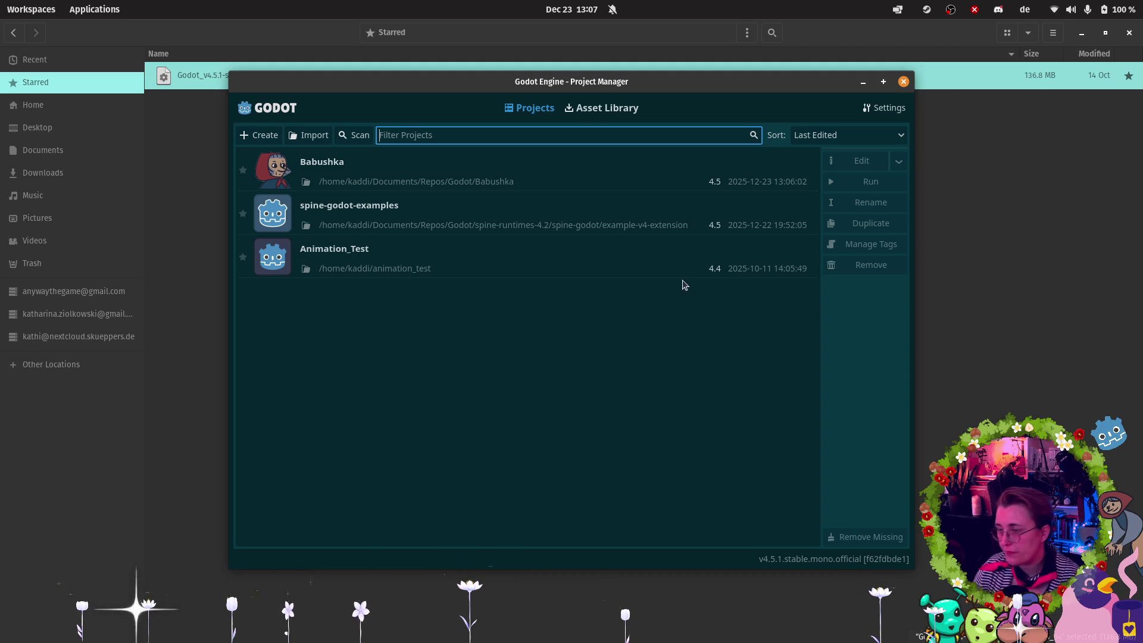
# Open the Babushka project from the Project Manager list.
pyautogui.click(605, 178)
pyautogui.doubleClick(626, 166)
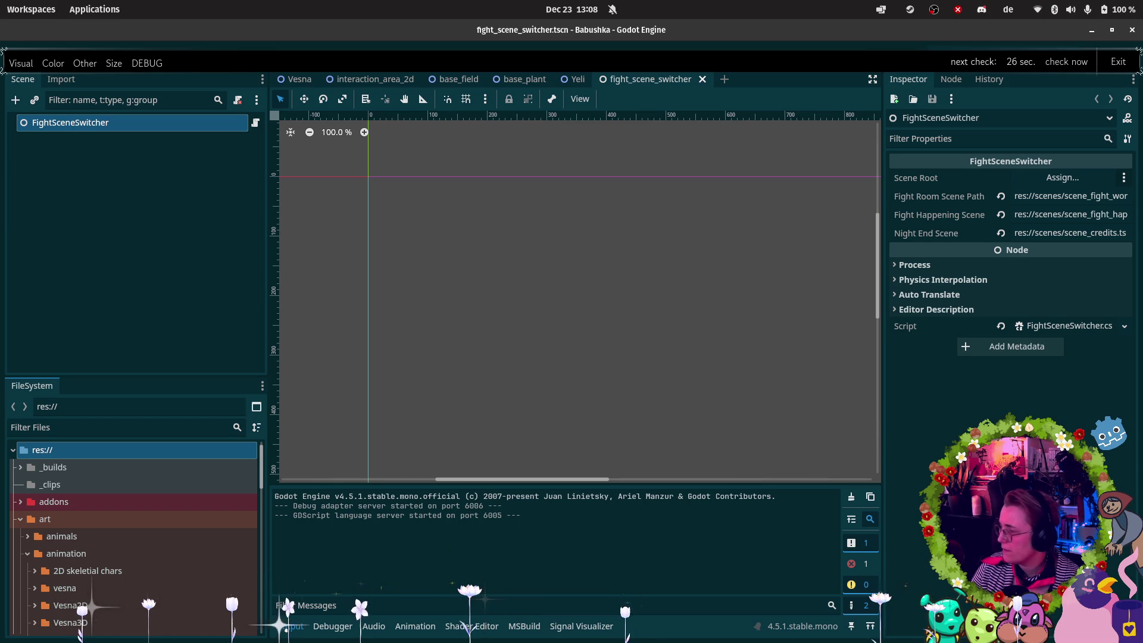
# Check the system quick settings and dismiss them.
pyautogui.moveTo(6, 369)
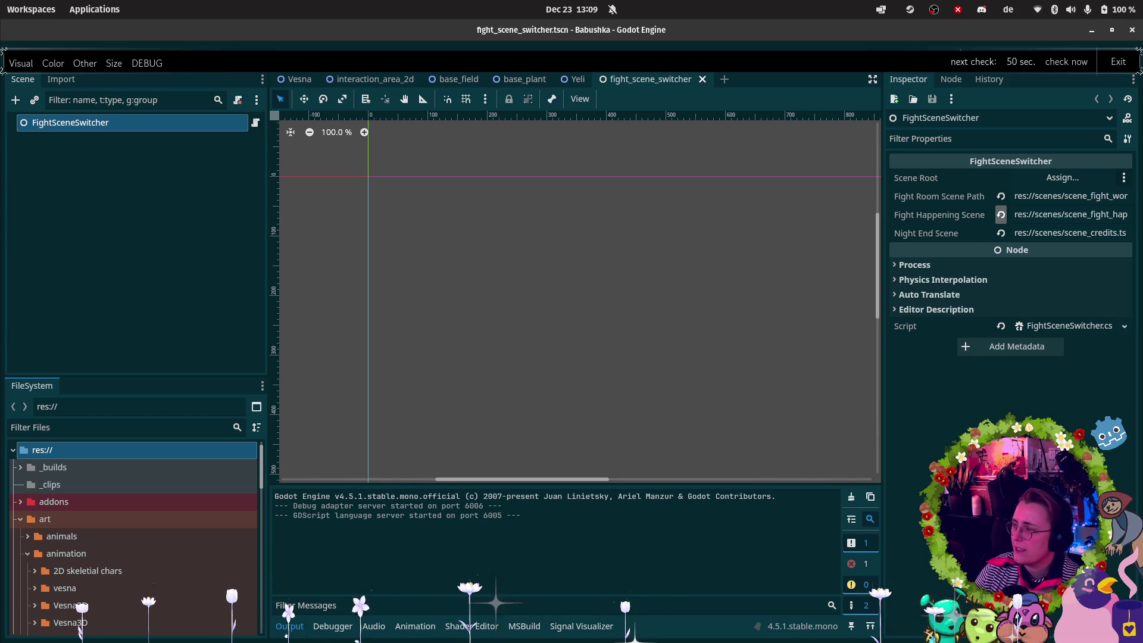
pyautogui.click(1072, 12)
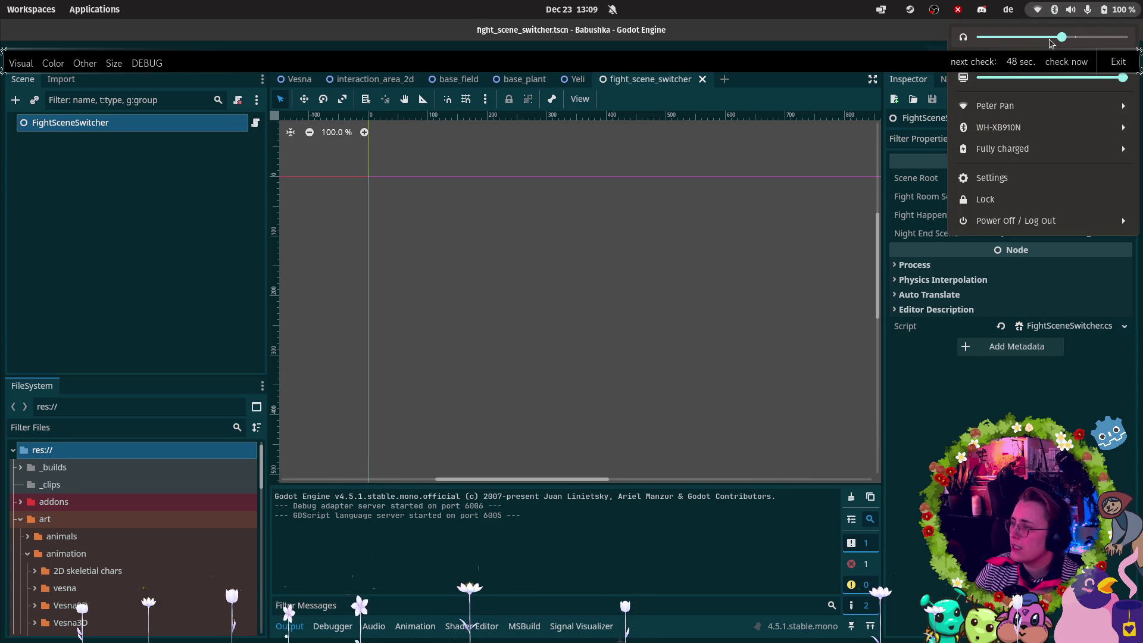
pyautogui.press('Escape')
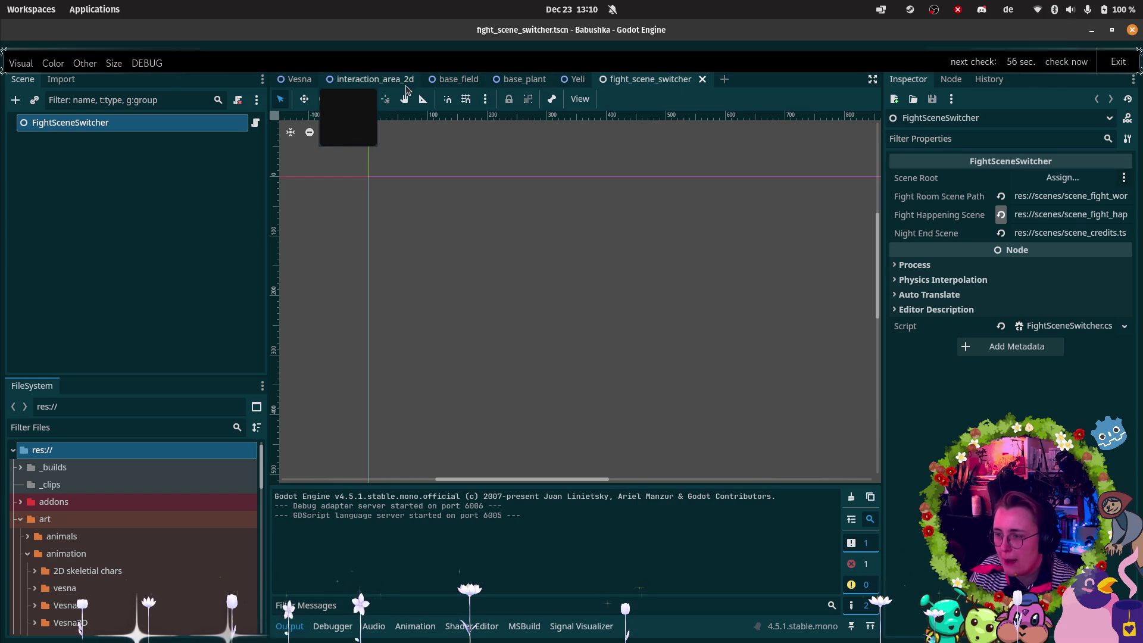
# Collapse the art folder, open scene_indoor_vesnas_room.tscn and select the Vesna node.
pyautogui.scroll(-1, 144, 562)
pyautogui.scroll(-3, 145, 562)
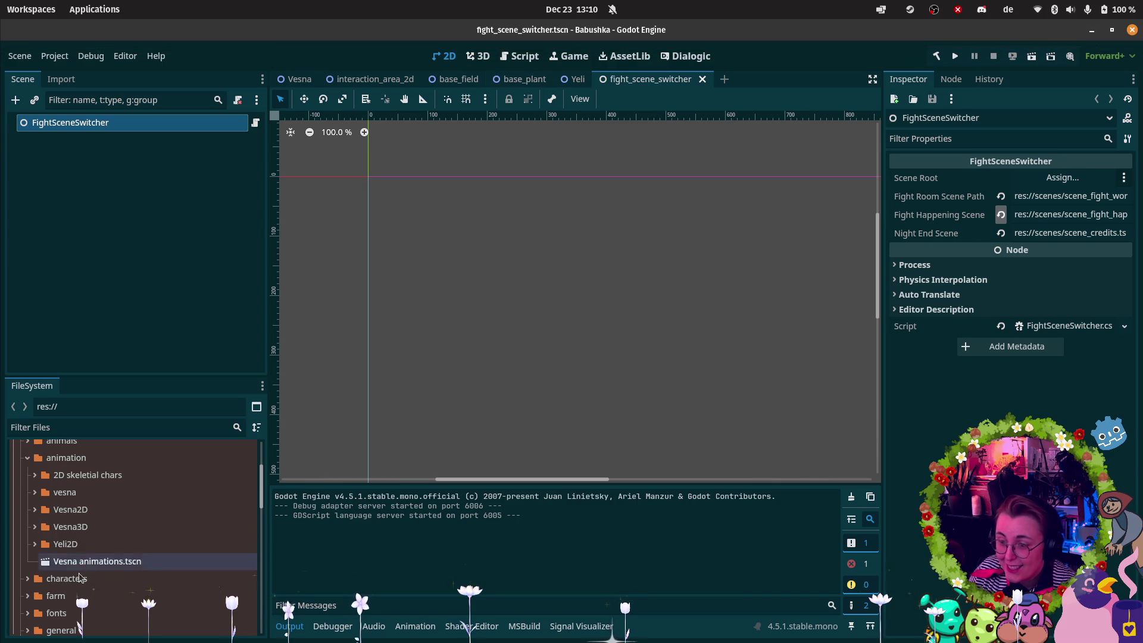
pyautogui.scroll(4, 21, 532)
pyautogui.click(21, 519)
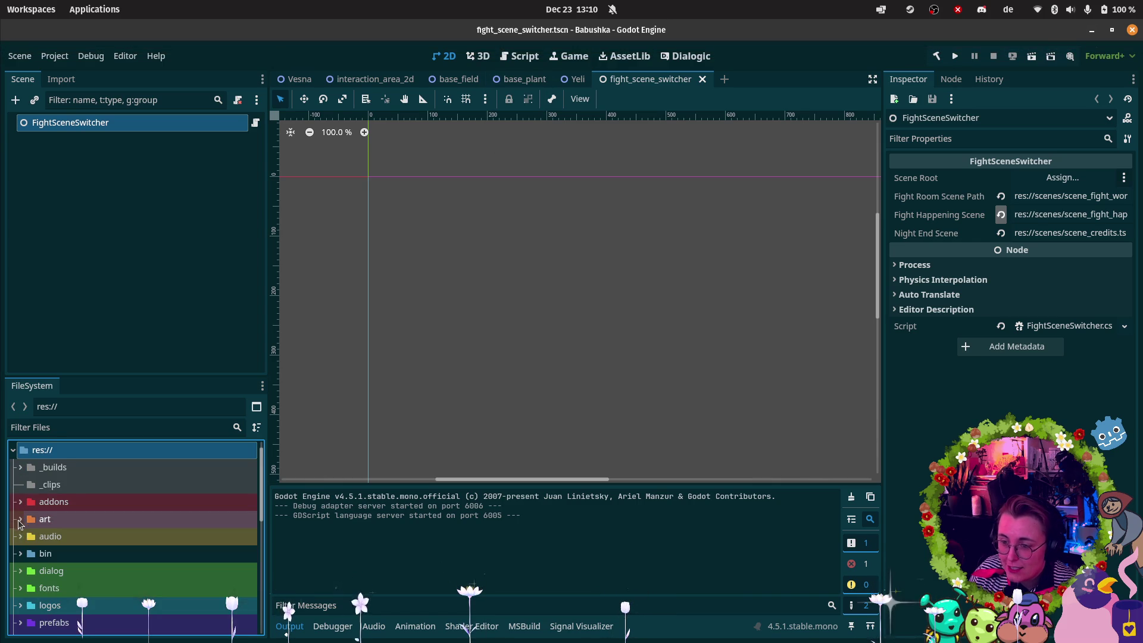
pyautogui.scroll(-3, 26, 583)
pyautogui.scroll(-6, 28, 580)
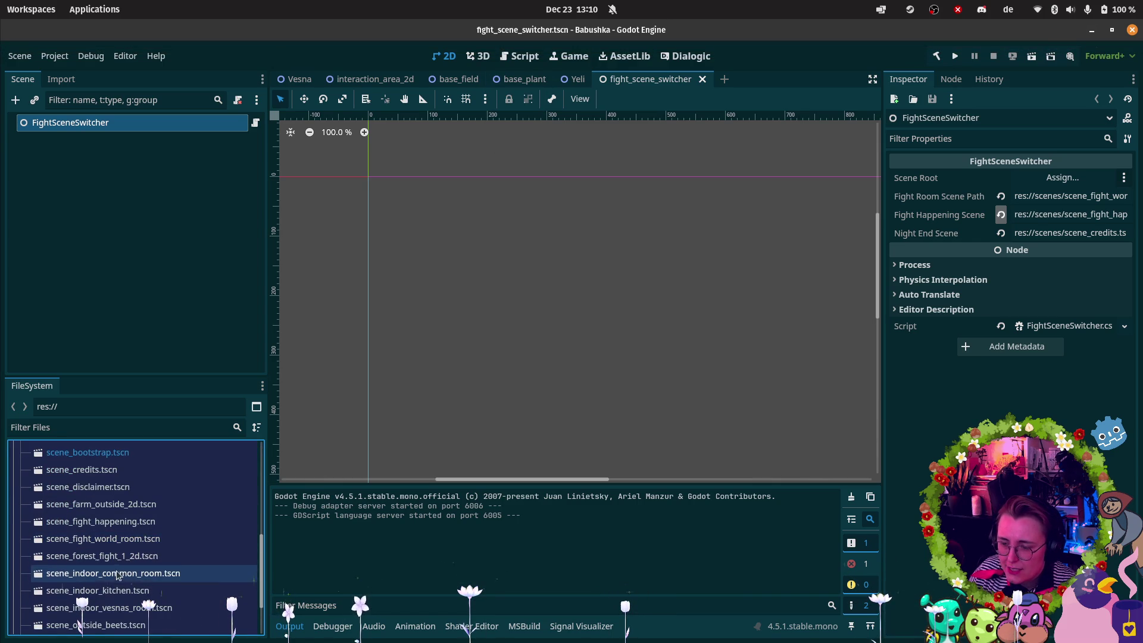
pyautogui.doubleClick(186, 617)
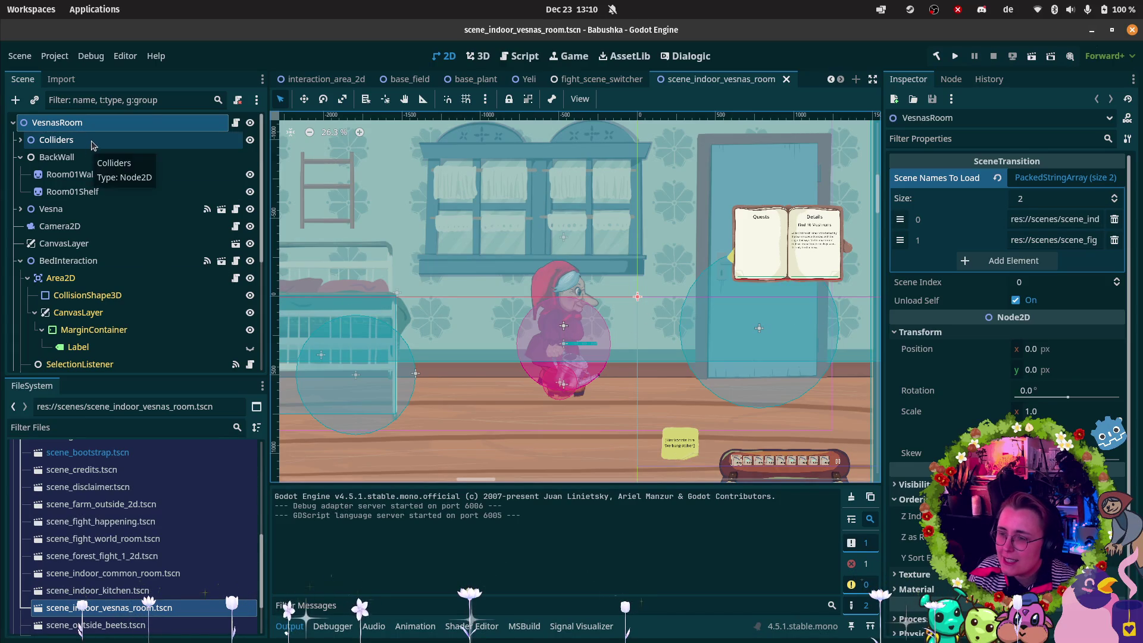
pyautogui.click(88, 216)
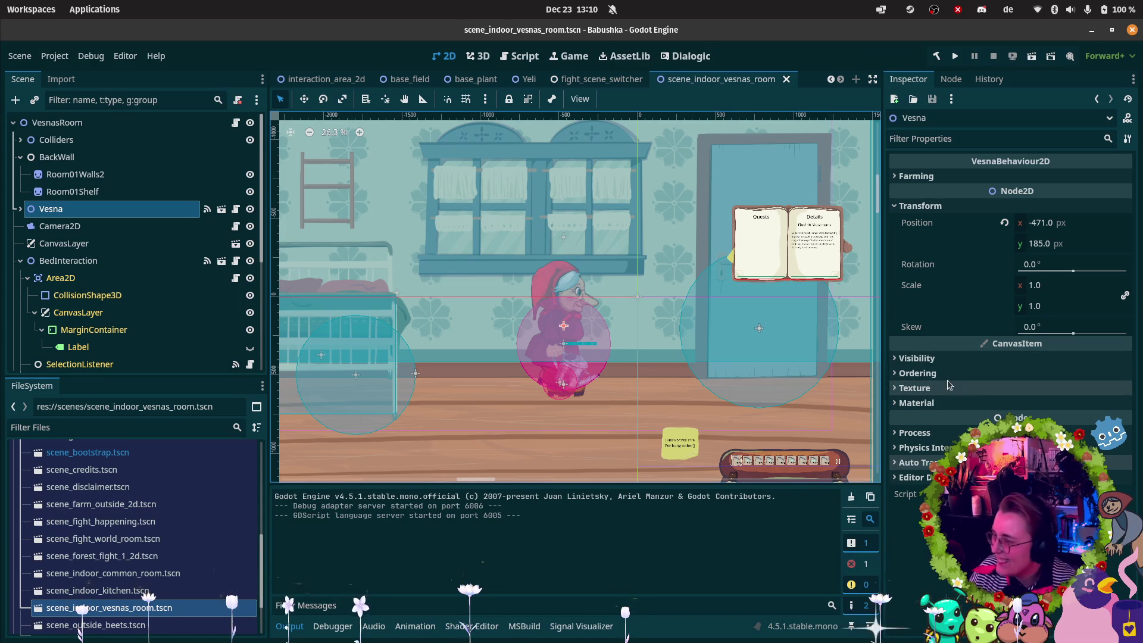
# Enlarge Vesna's scale to 1.15, then drag it up to 1.275.
pyautogui.click(900, 374)
pyautogui.click(901, 374)
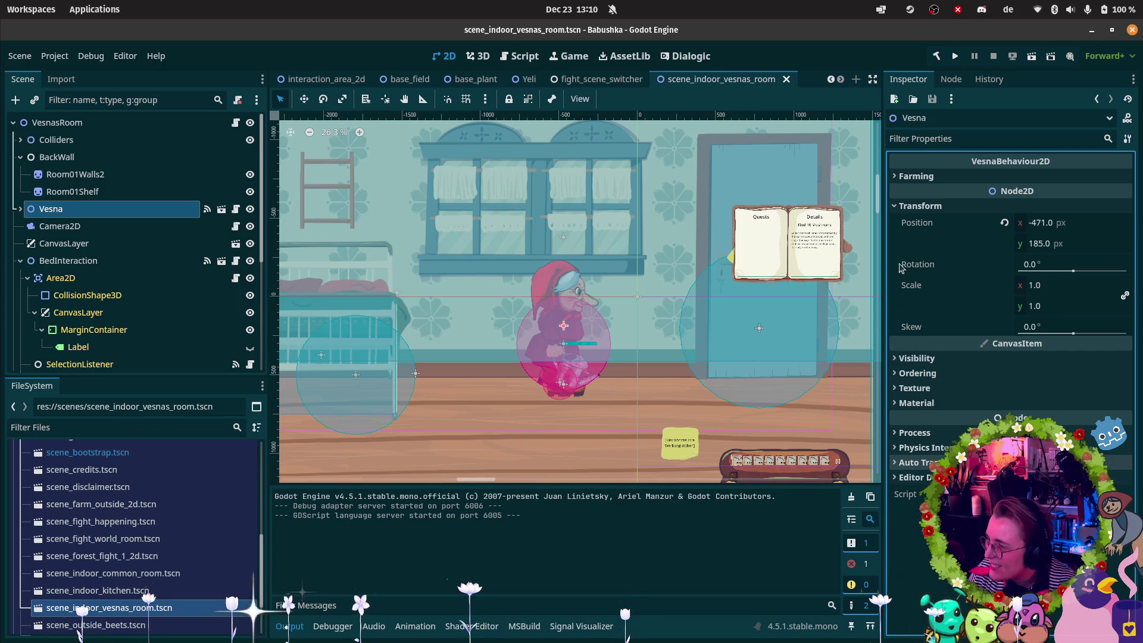
pyautogui.click(1037, 285)
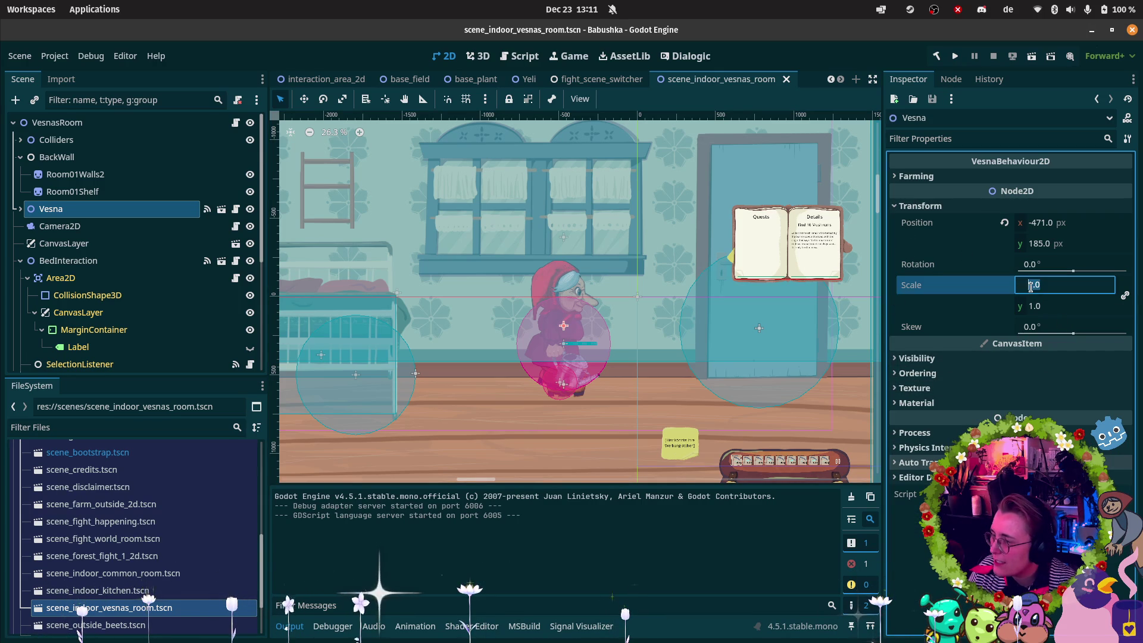
pyautogui.write('1.15')
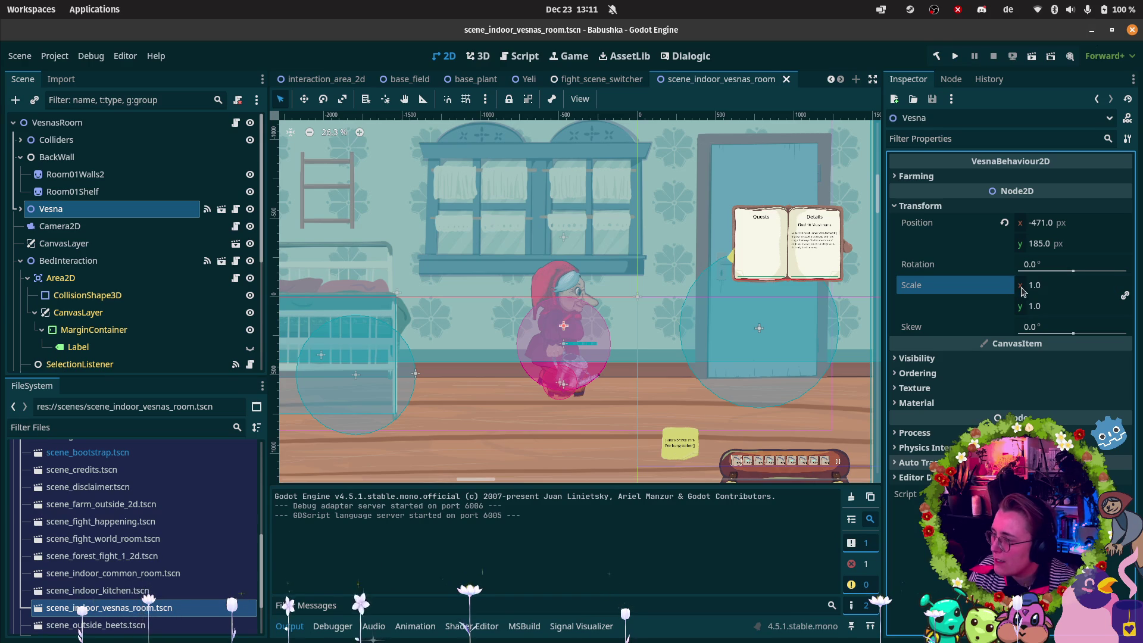
pyautogui.press('Return')
pyautogui.moveTo(1037, 286); pyautogui.dragTo(1048, 285)
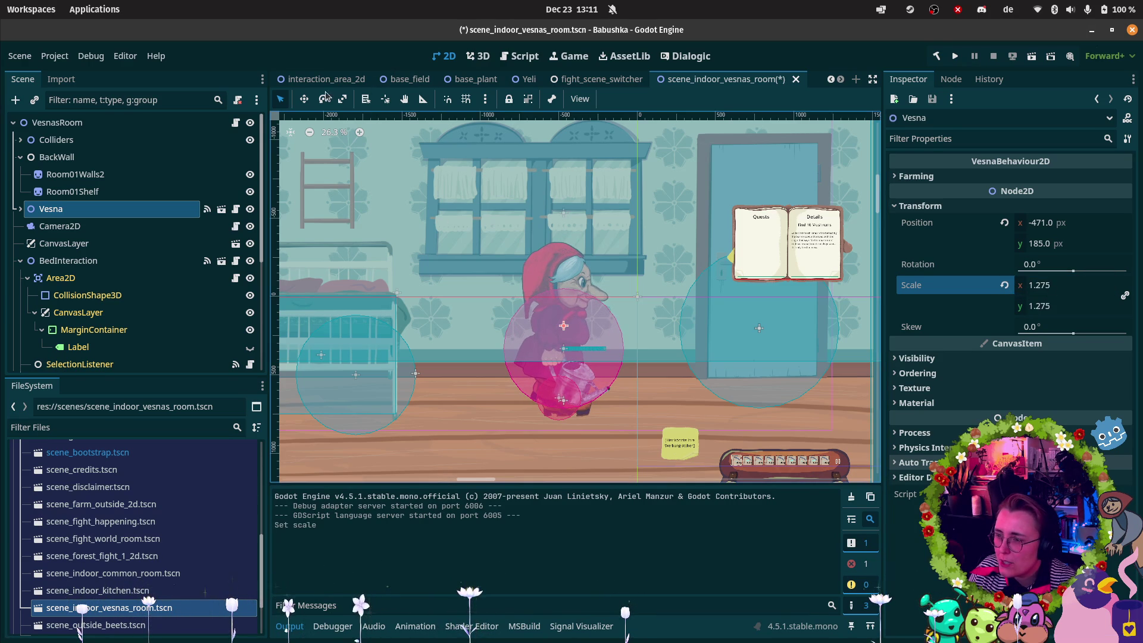
# Move Vesna higher in the room, then save and run the current scene.
pyautogui.click(308, 101)
pyautogui.moveTo(565, 340)
pyautogui.mouseDown()
pyautogui.moveTo(560, 321)
pyautogui.moveTo(619, 307)
pyautogui.moveTo(786, 319)
pyautogui.moveTo(629, 323)
pyautogui.moveTo(775, 338)
pyautogui.moveTo(454, 334)
pyautogui.moveTo(783, 355)
pyautogui.moveTo(450, 363)
pyautogui.moveTo(544, 363)
pyautogui.mouseUp()
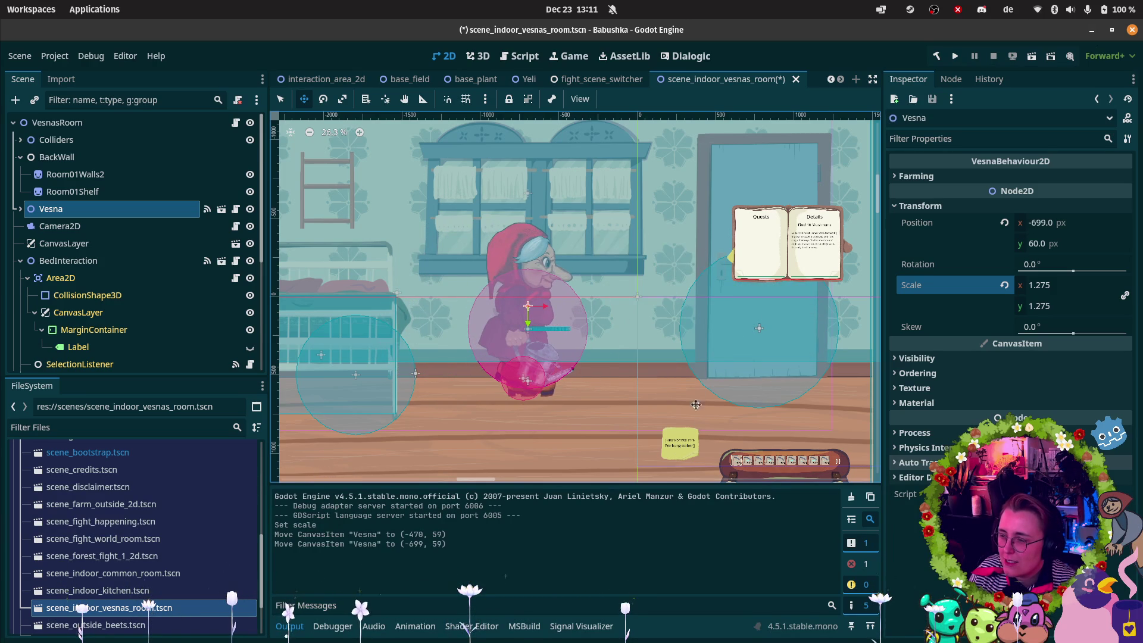
pyautogui.click(1031, 56)
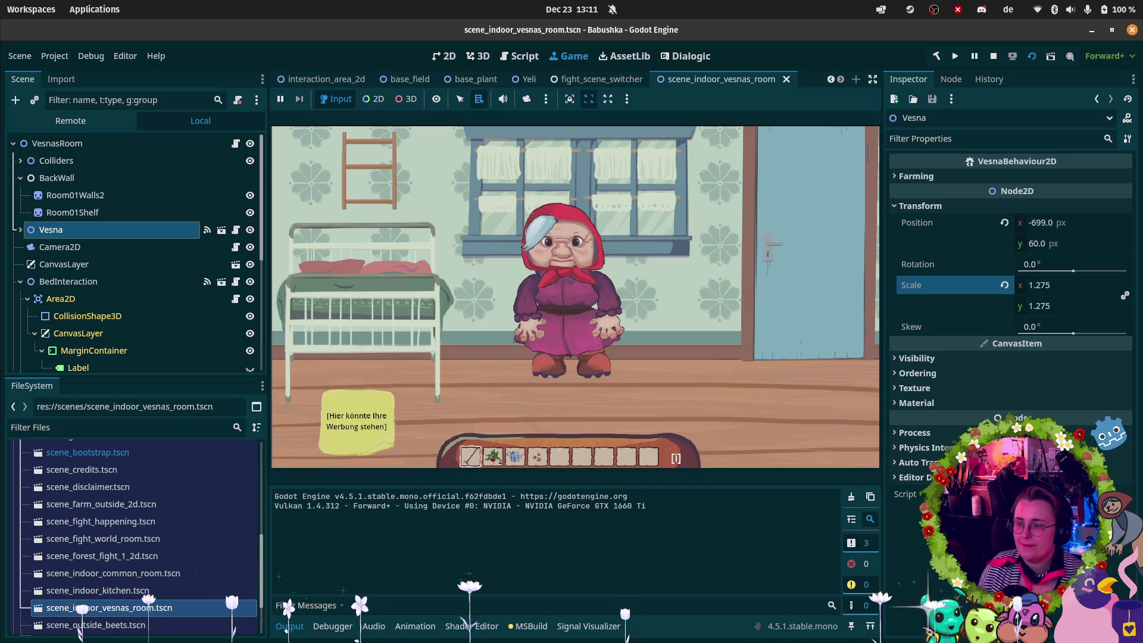
# Walk the babushka between the bed and the door to check their highlights and prompts.
pyautogui.click(648, 416)
pyautogui.press('d')
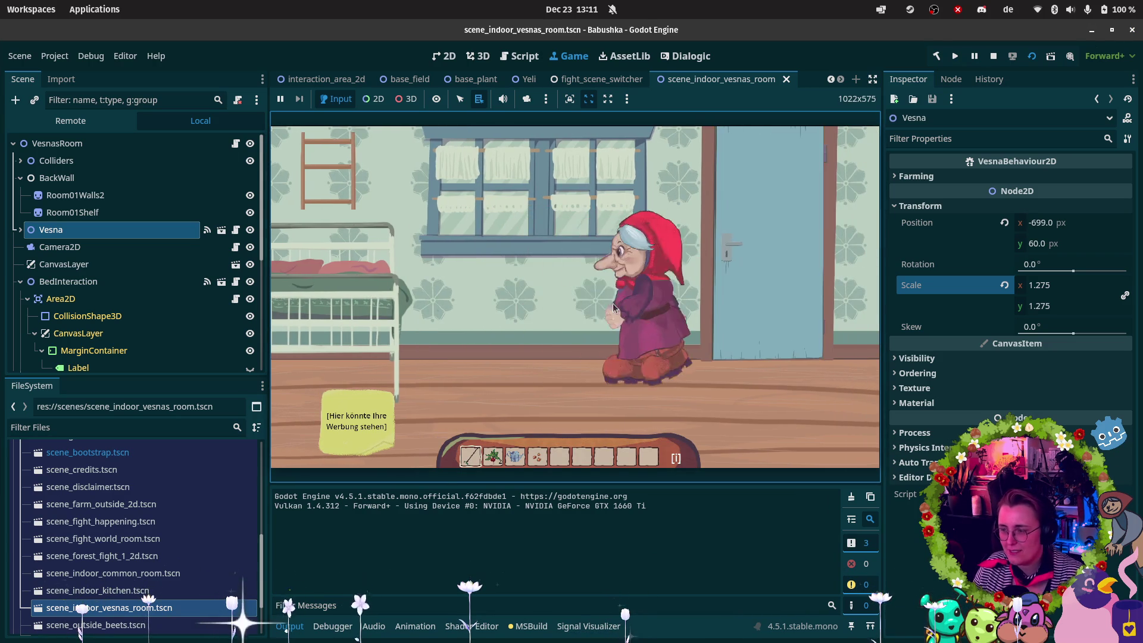
pyautogui.press('a')
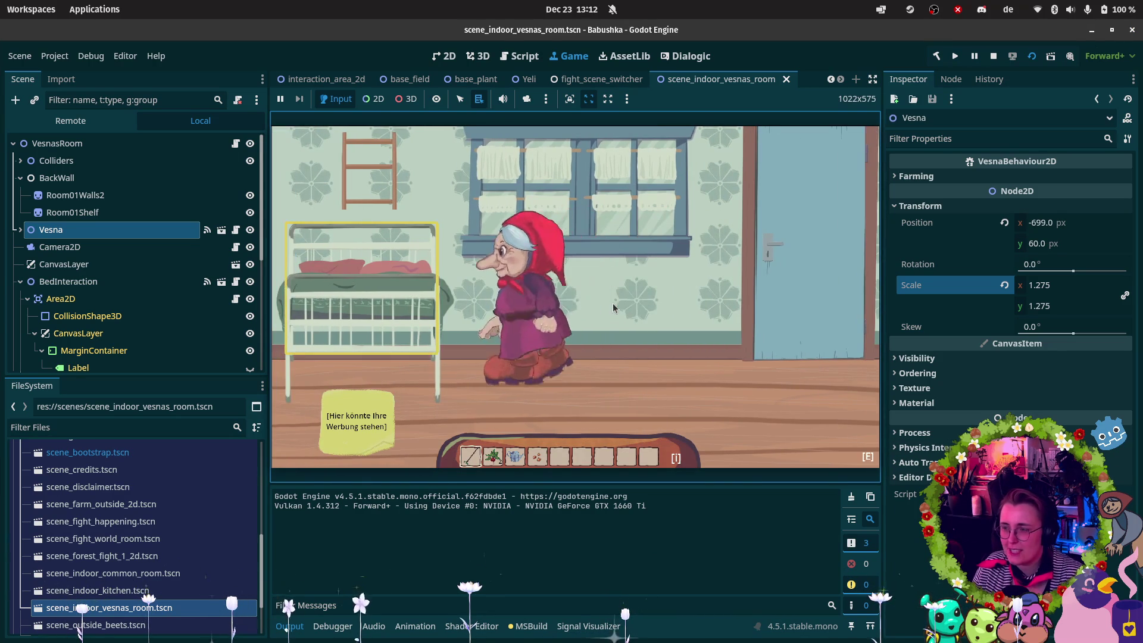
pyautogui.press('d')
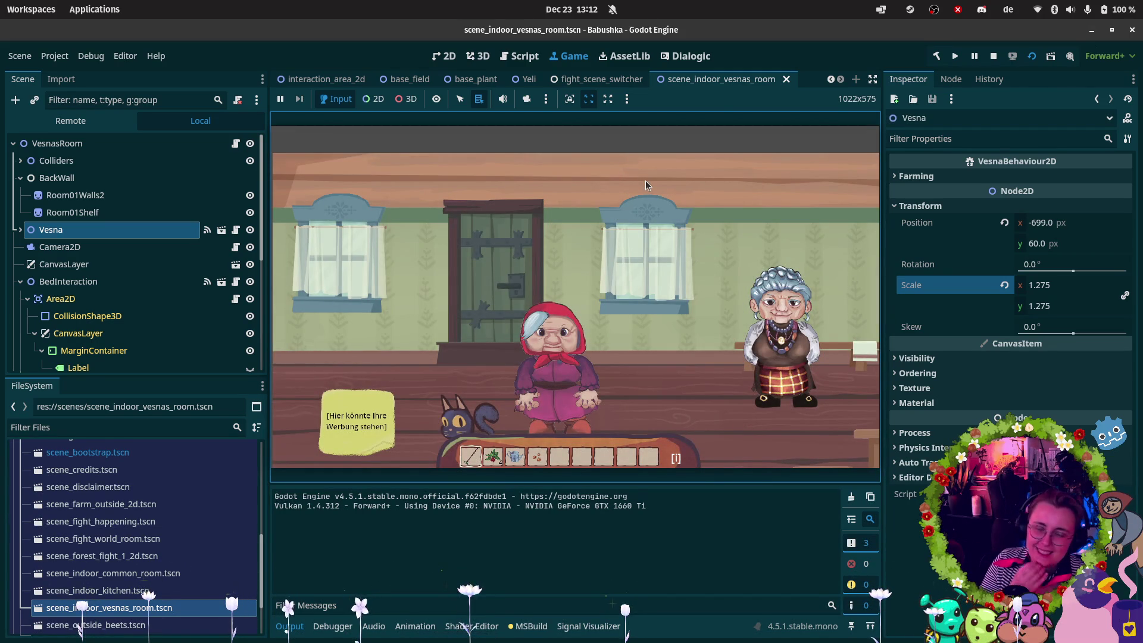
pyautogui.press('d')
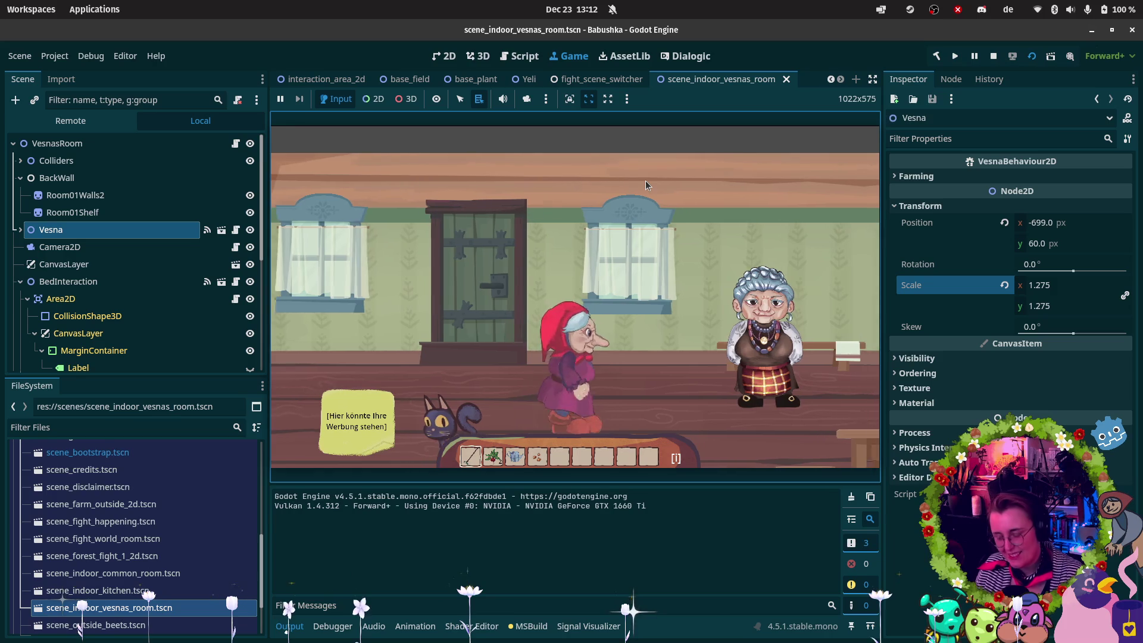
pyautogui.press('d')
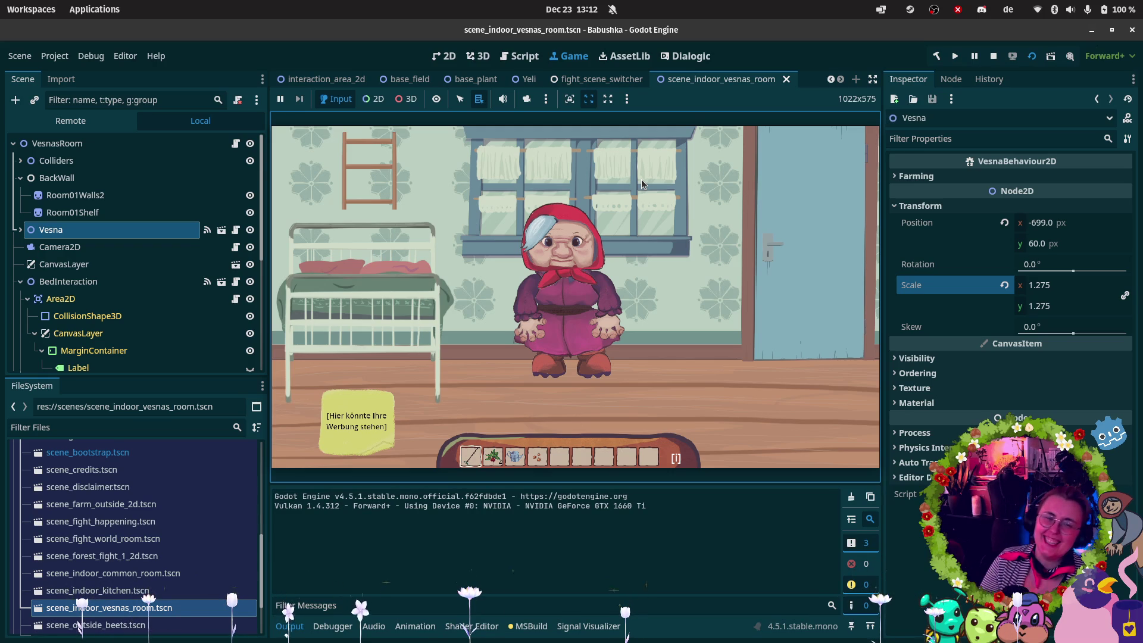
pyautogui.press('d')
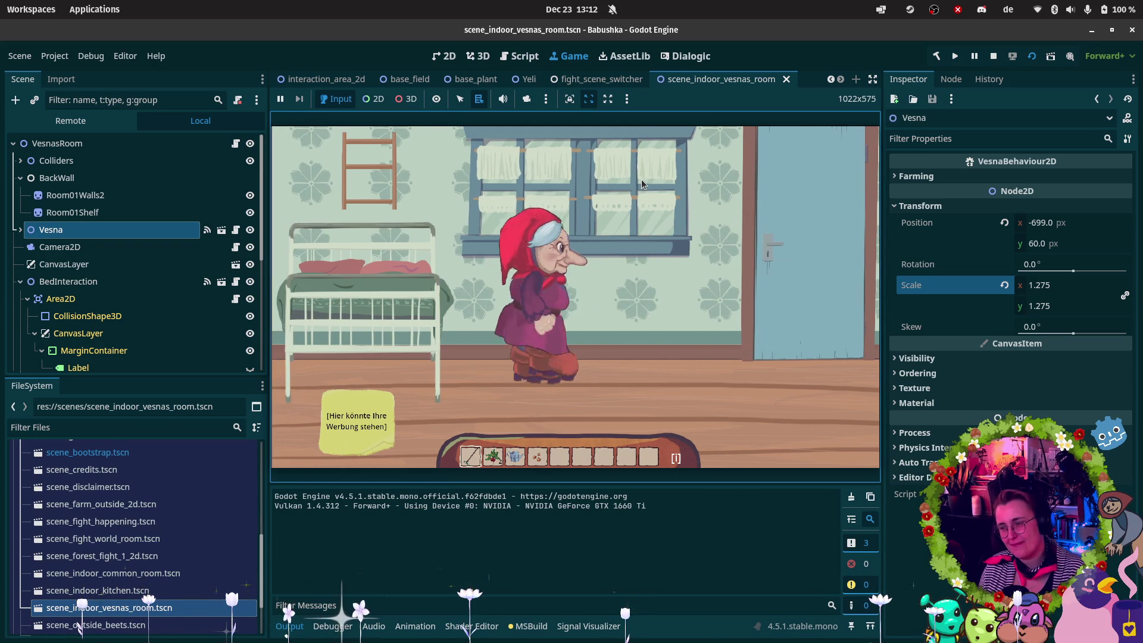
pyautogui.press('d')
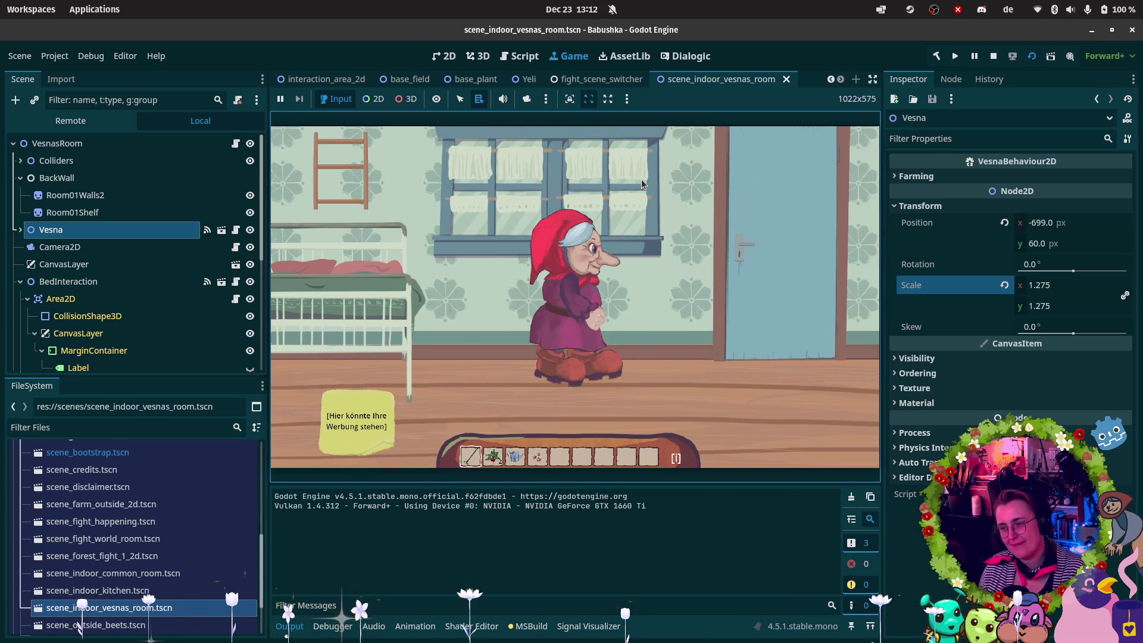
pyautogui.press('a')
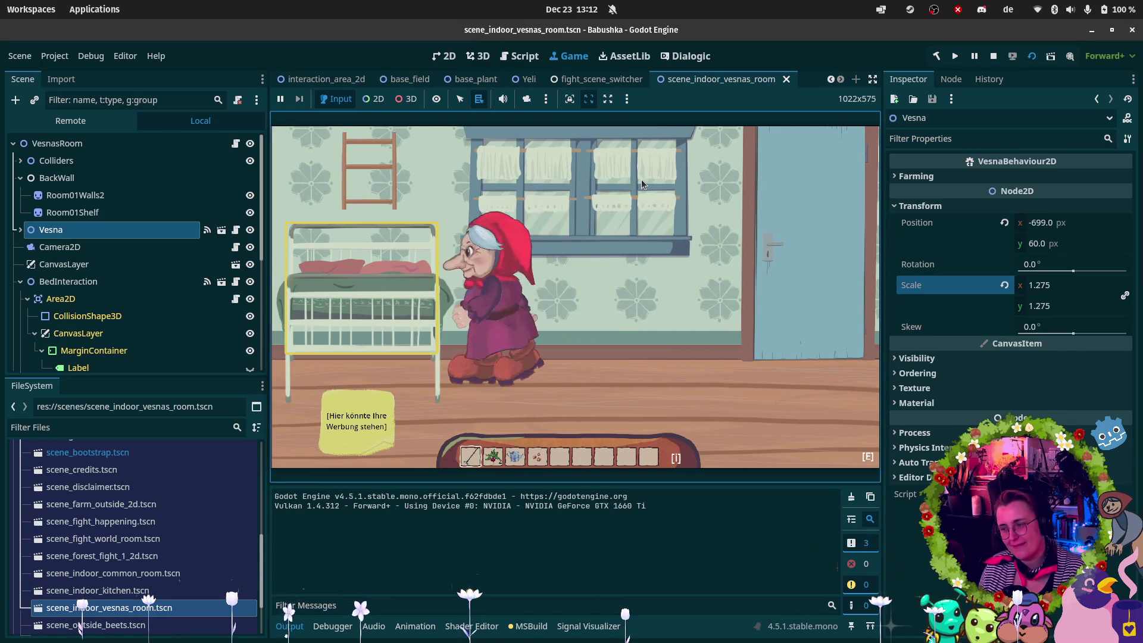
pyautogui.press('d')
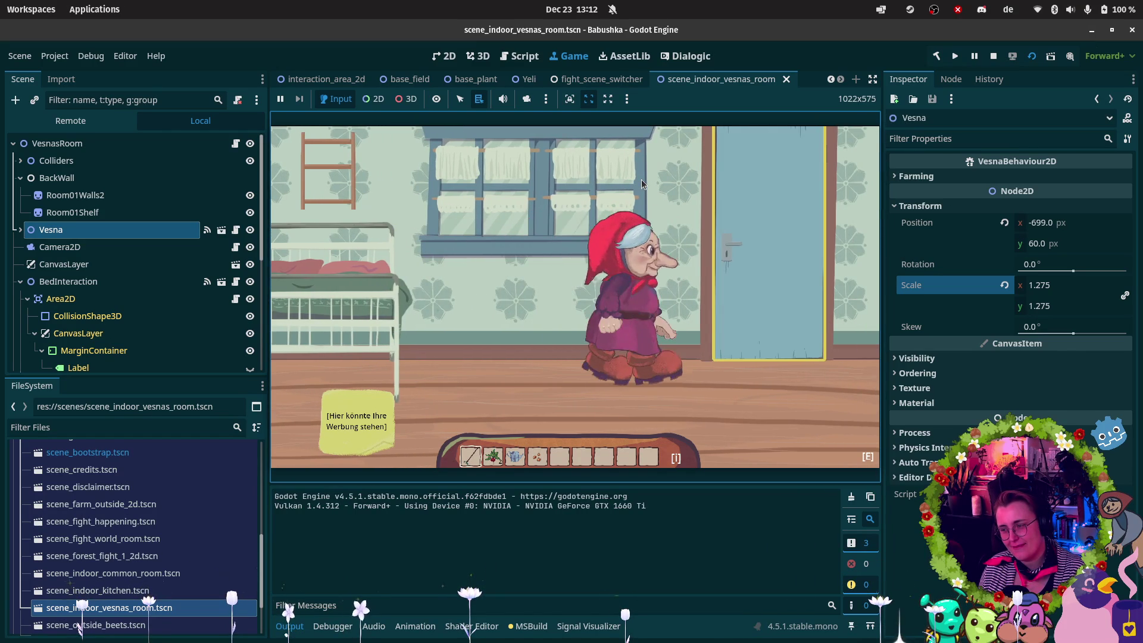
# Use the door, walk around the next room past the other woman, then stop the game.
pyautogui.press('e')
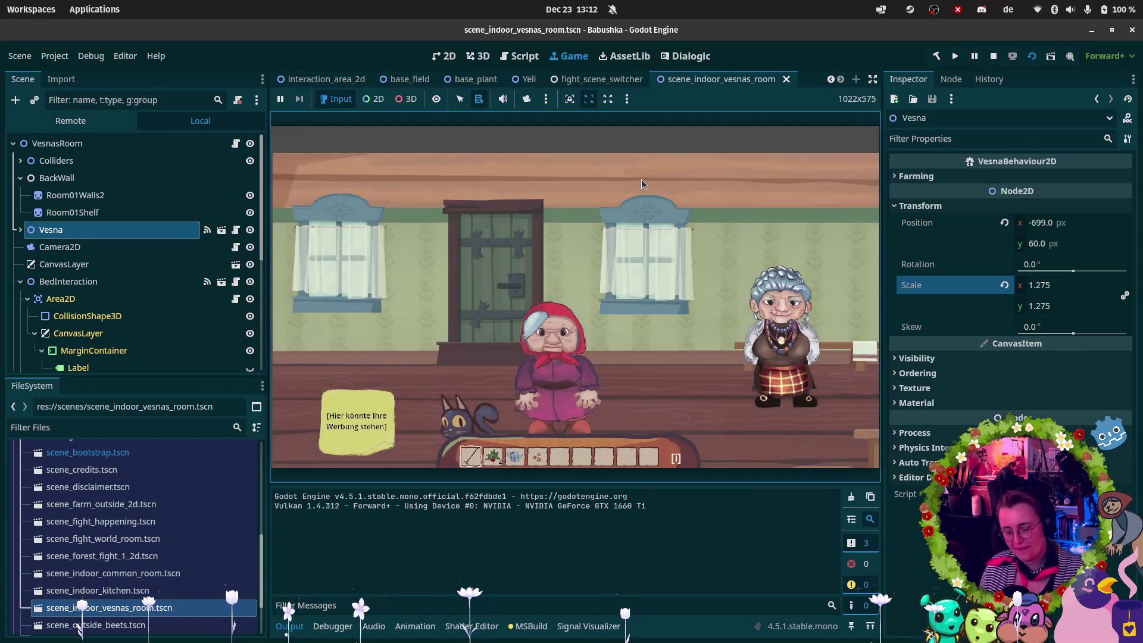
pyautogui.press('d')
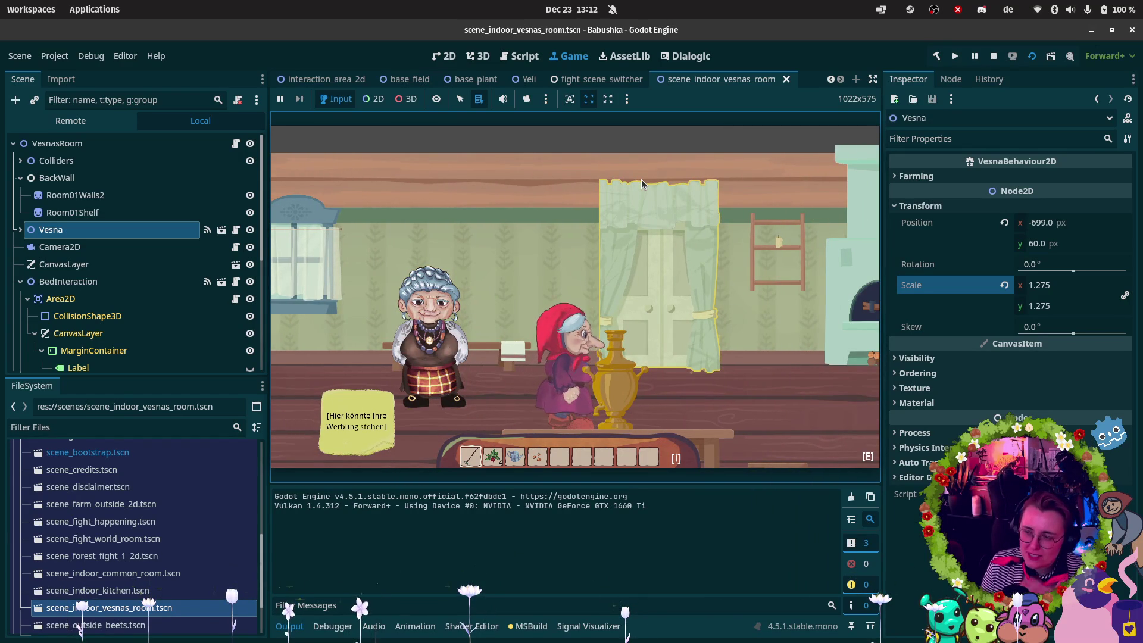
pyautogui.press('d')
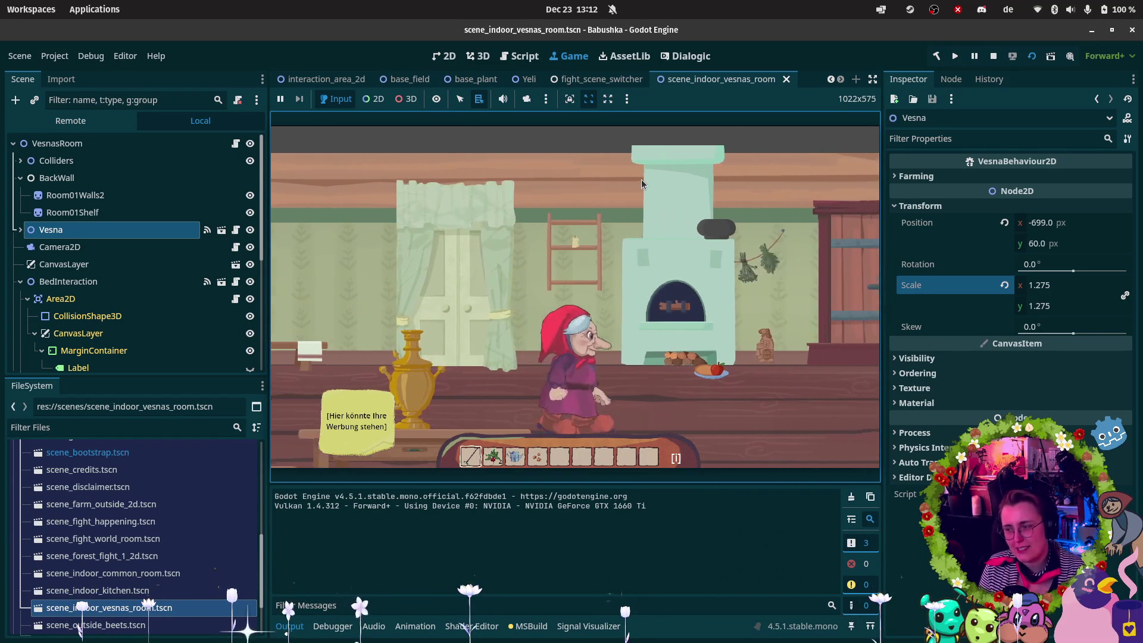
pyautogui.press('a')
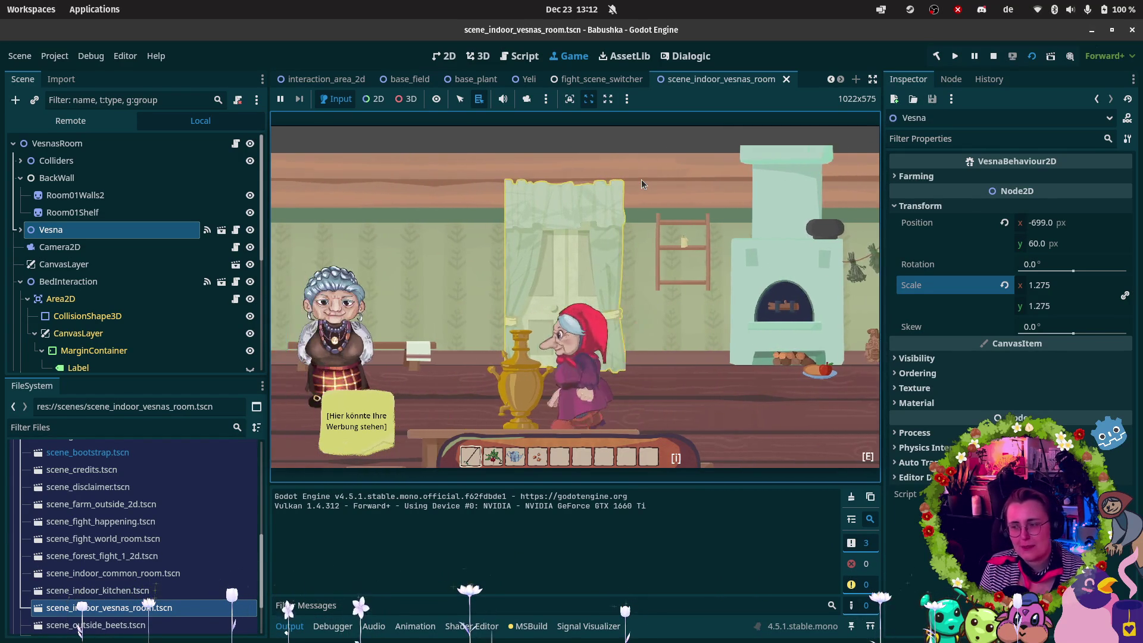
pyautogui.press('a')
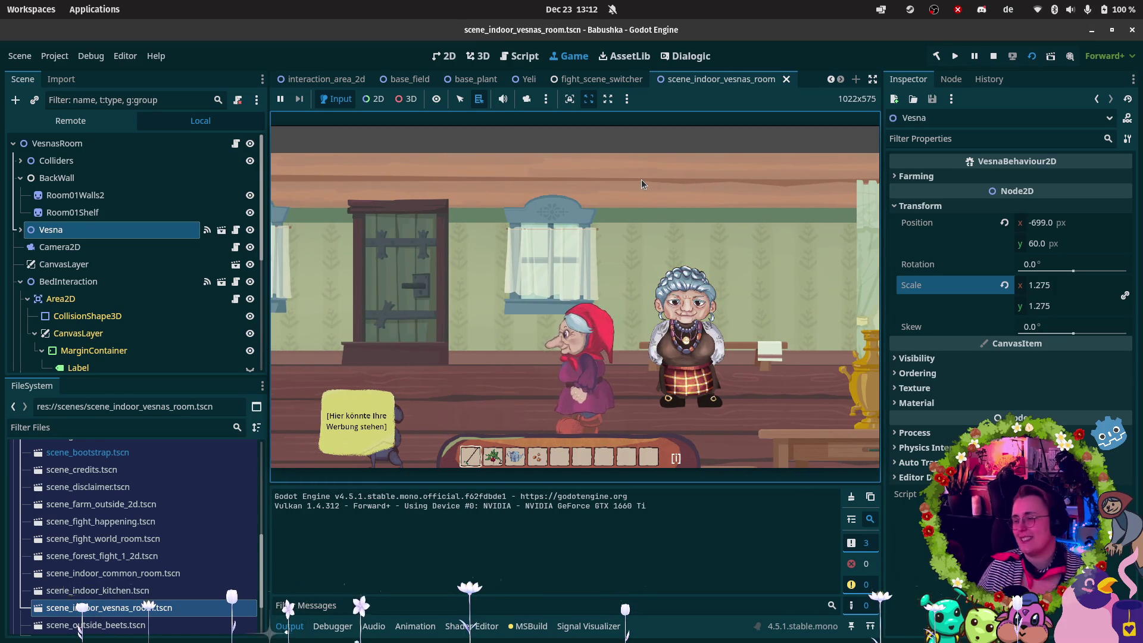
pyautogui.click(995, 60)
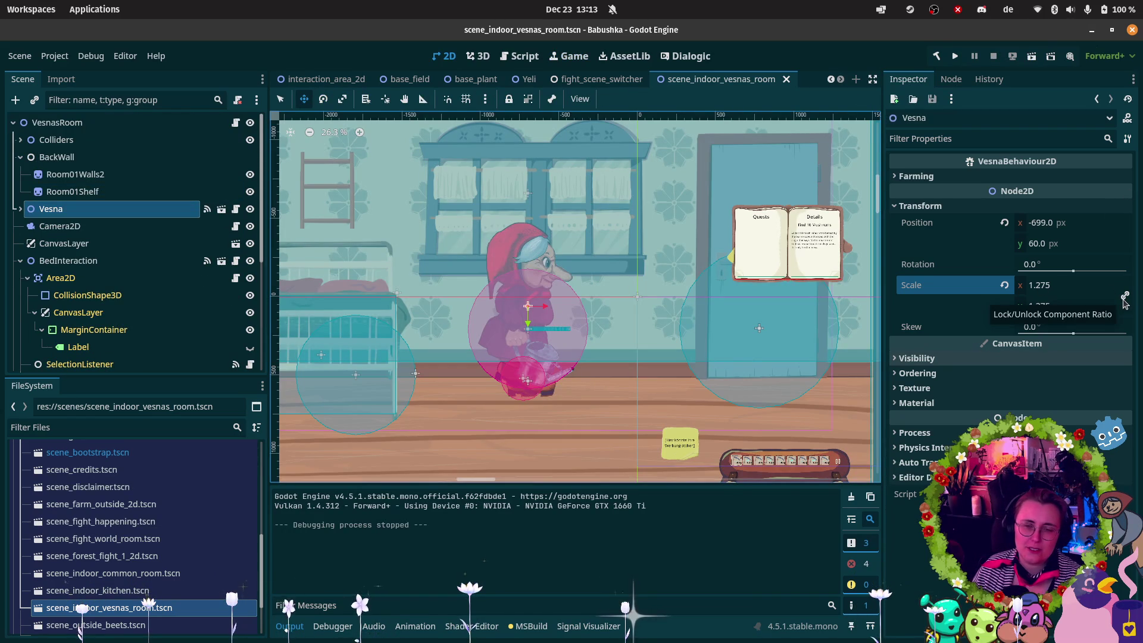
# Revert Vesna's scale to the default 1.0, then inspect the scene camera.
pyautogui.click(1004, 289)
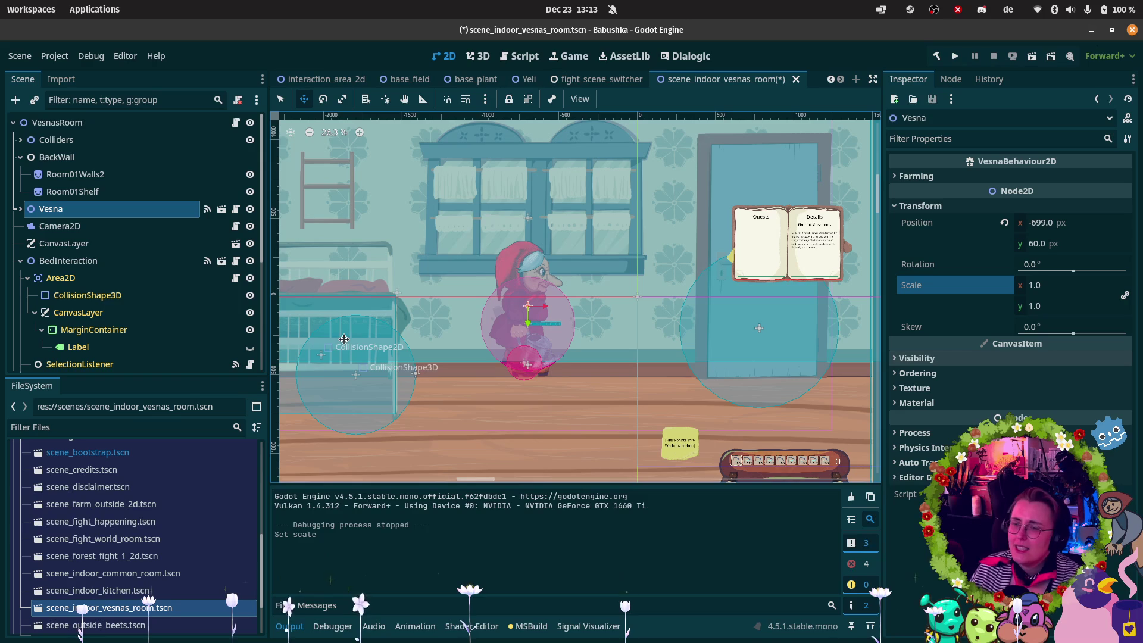
pyautogui.click(59, 226)
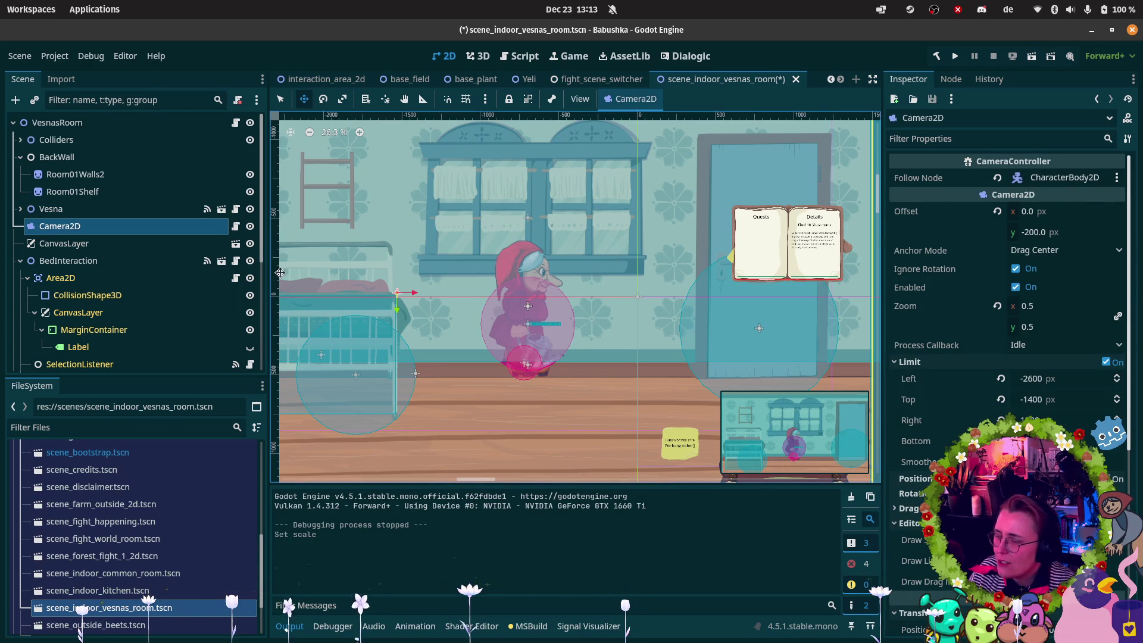
pyautogui.click(1035, 232)
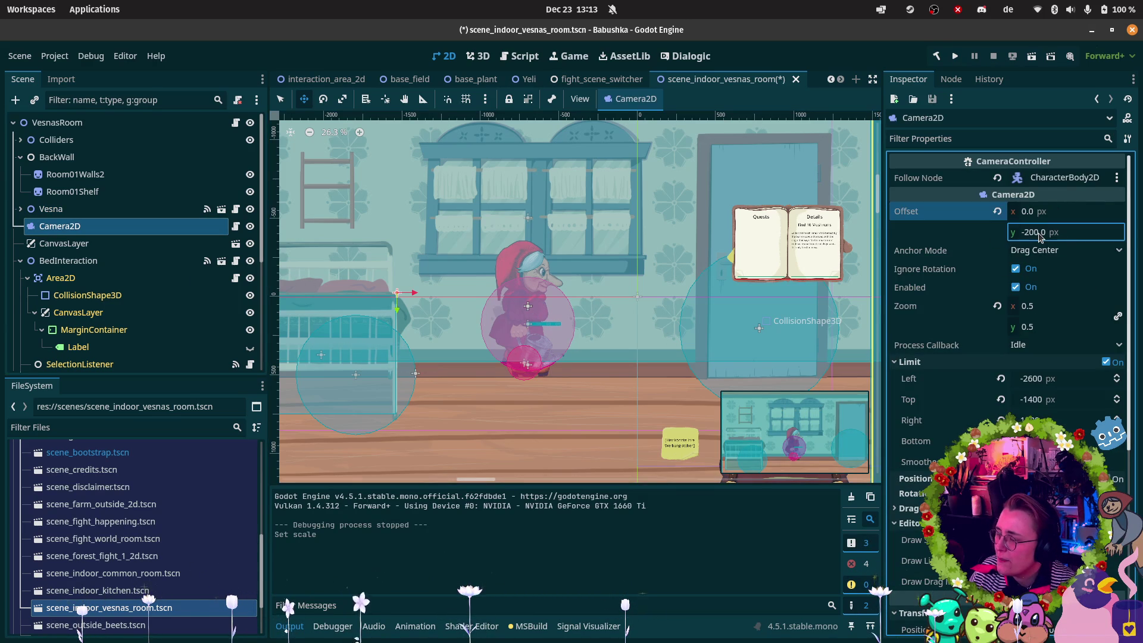
pyautogui.scroll(-2, 553, 240)
pyautogui.moveTo(552, 240); pyautogui.dragTo(573, 275)
pyautogui.scroll(2, 534, 302)
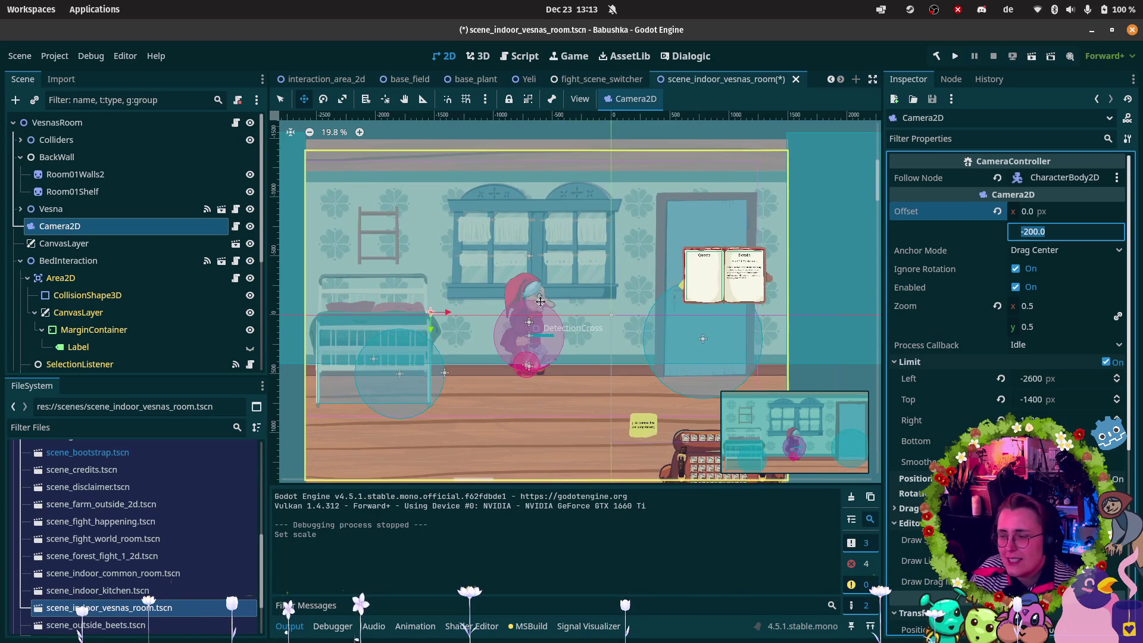
pyautogui.write('-100')
pyautogui.press('Return')
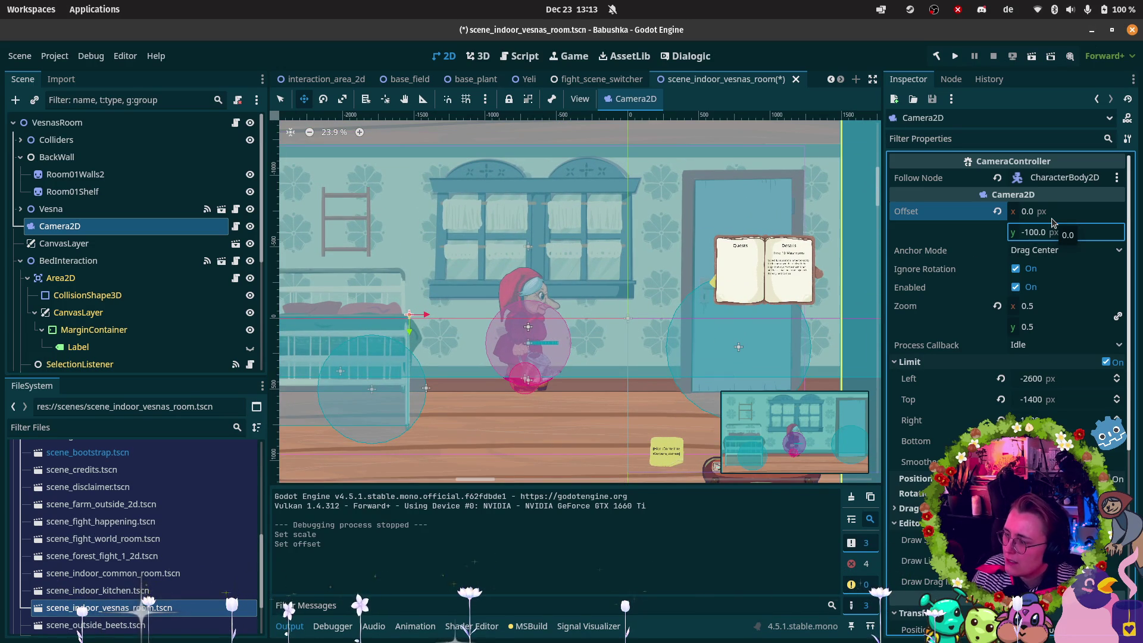
pyautogui.click(1050, 235)
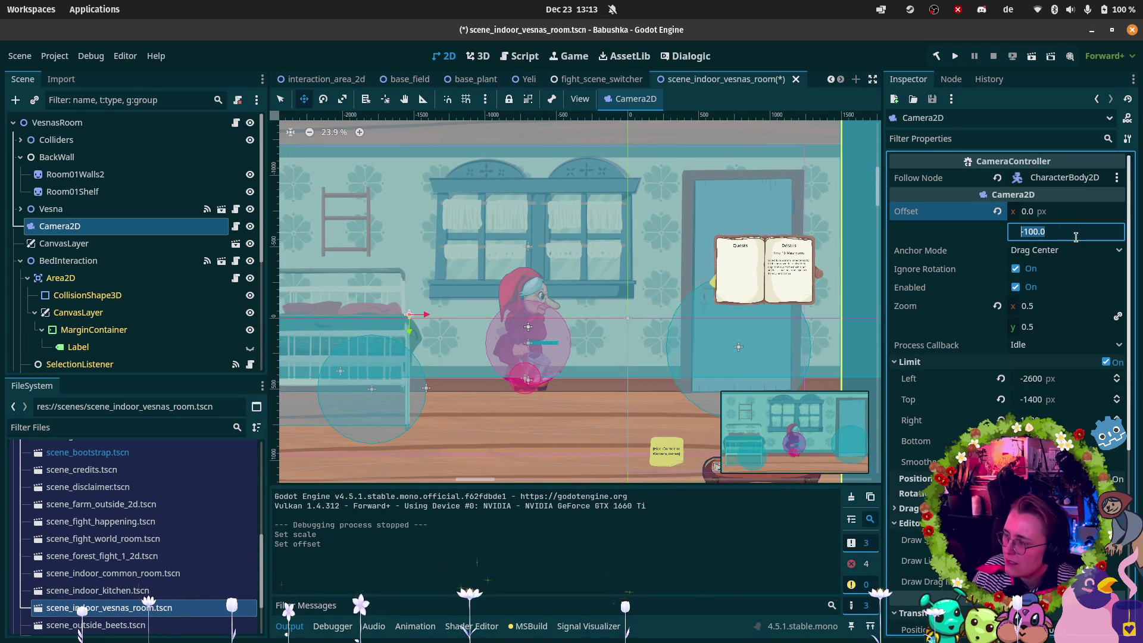
pyautogui.write('00')
pyautogui.press('Return')
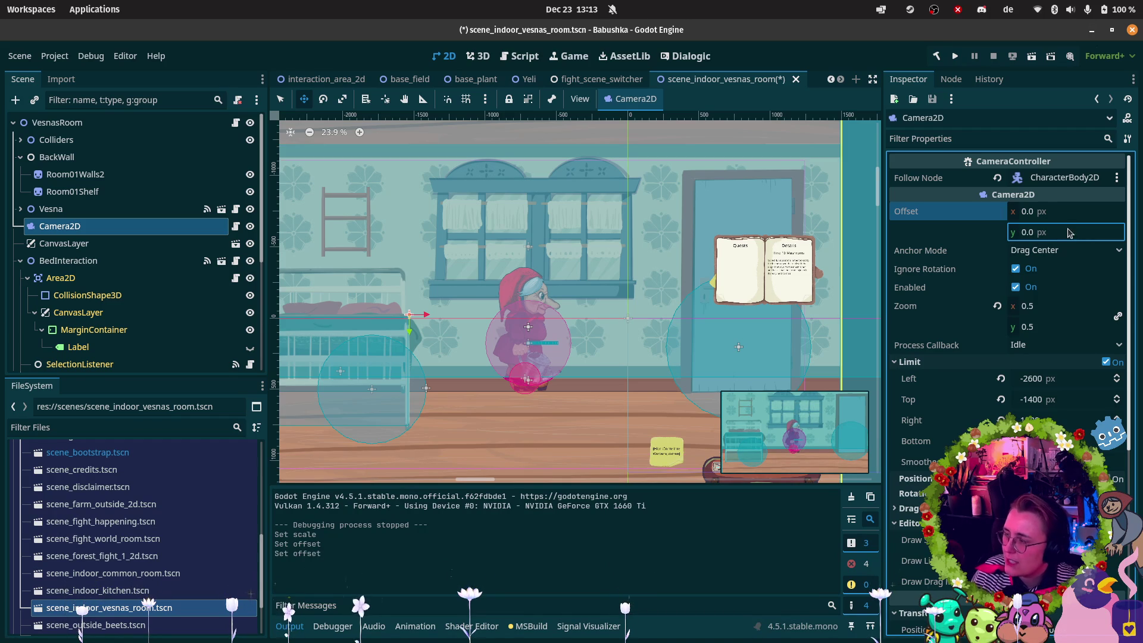
pyautogui.write('200')
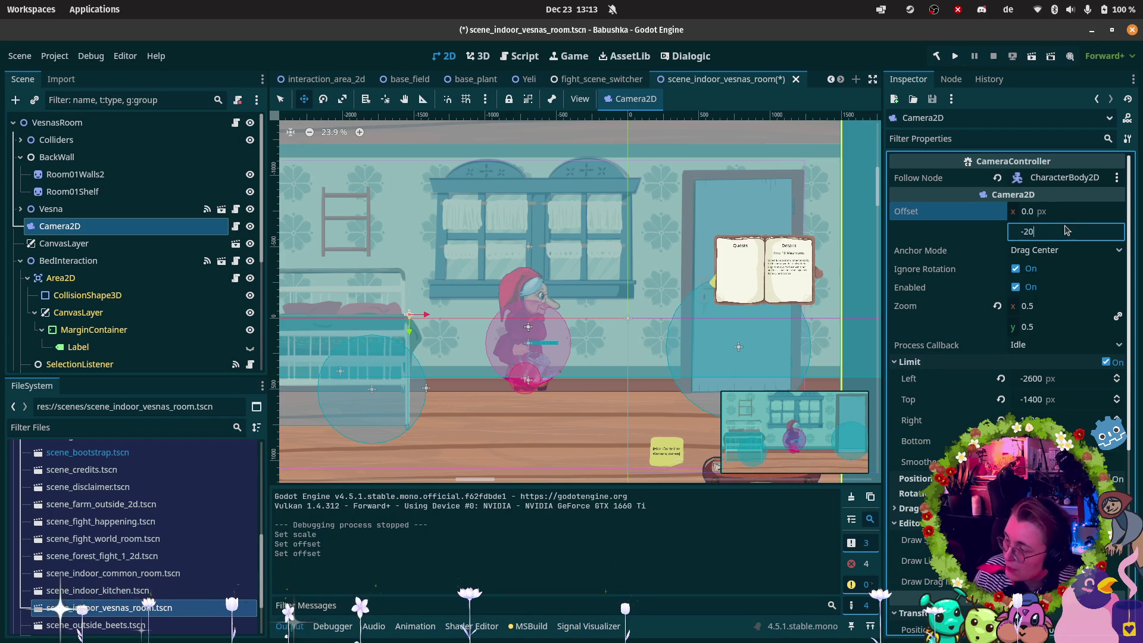
pyautogui.press('Return')
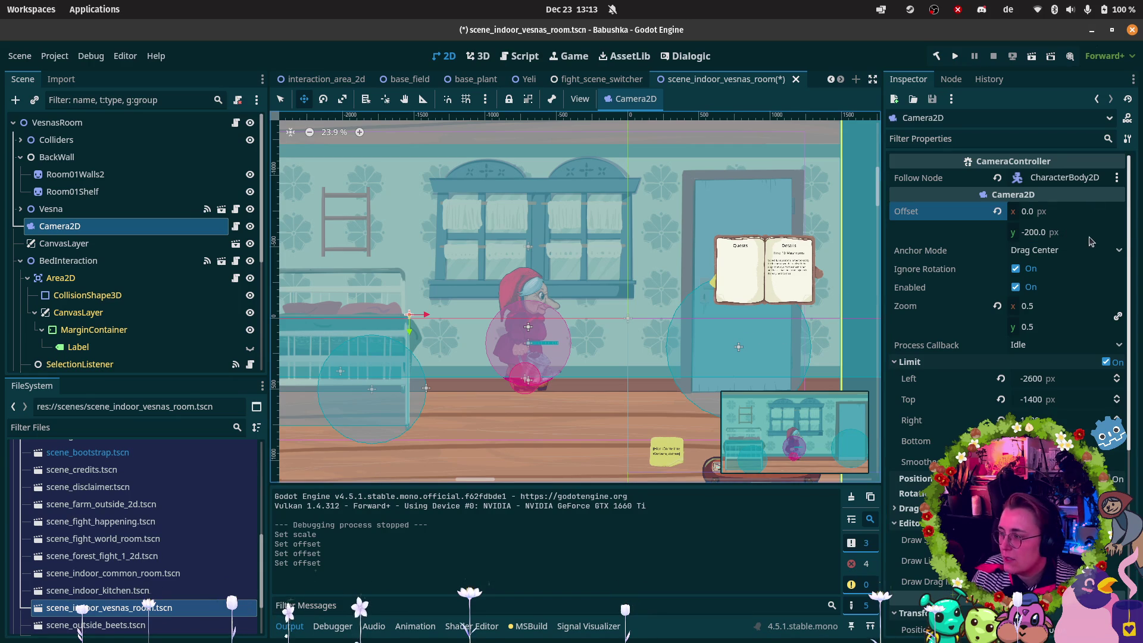
pyautogui.click(1061, 236)
pyautogui.write('-')
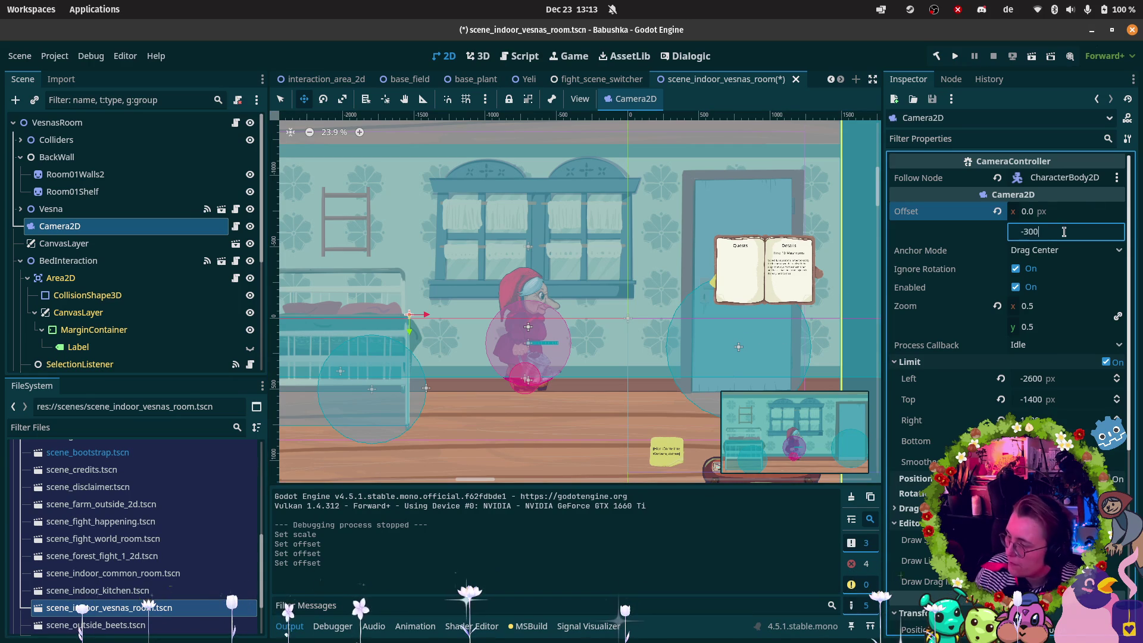
pyautogui.press('Return')
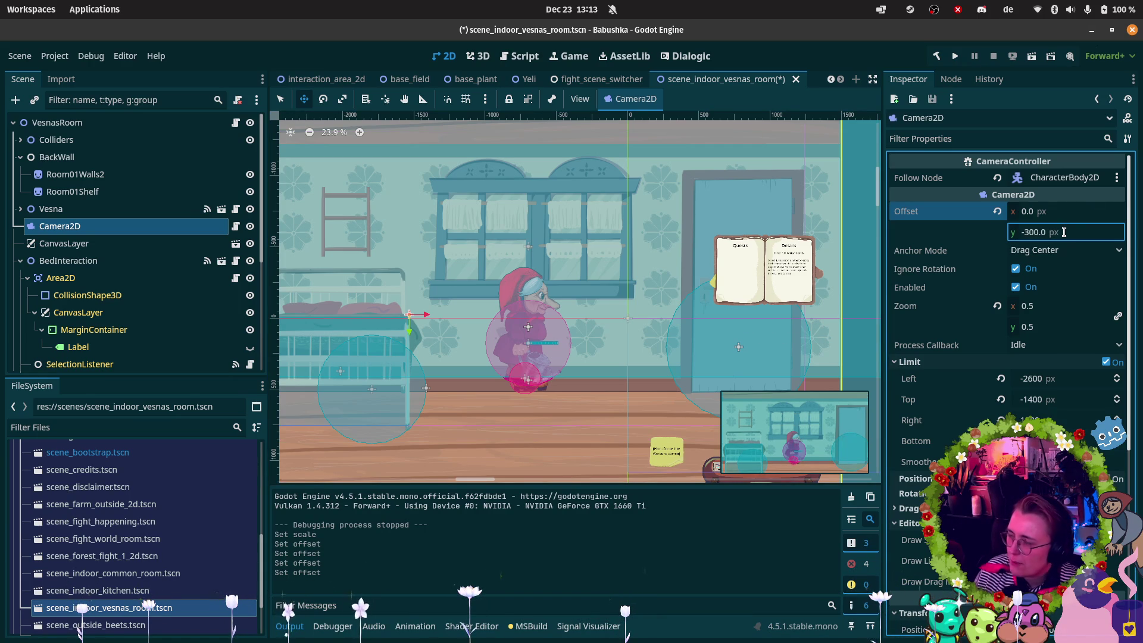
pyautogui.click(1049, 233)
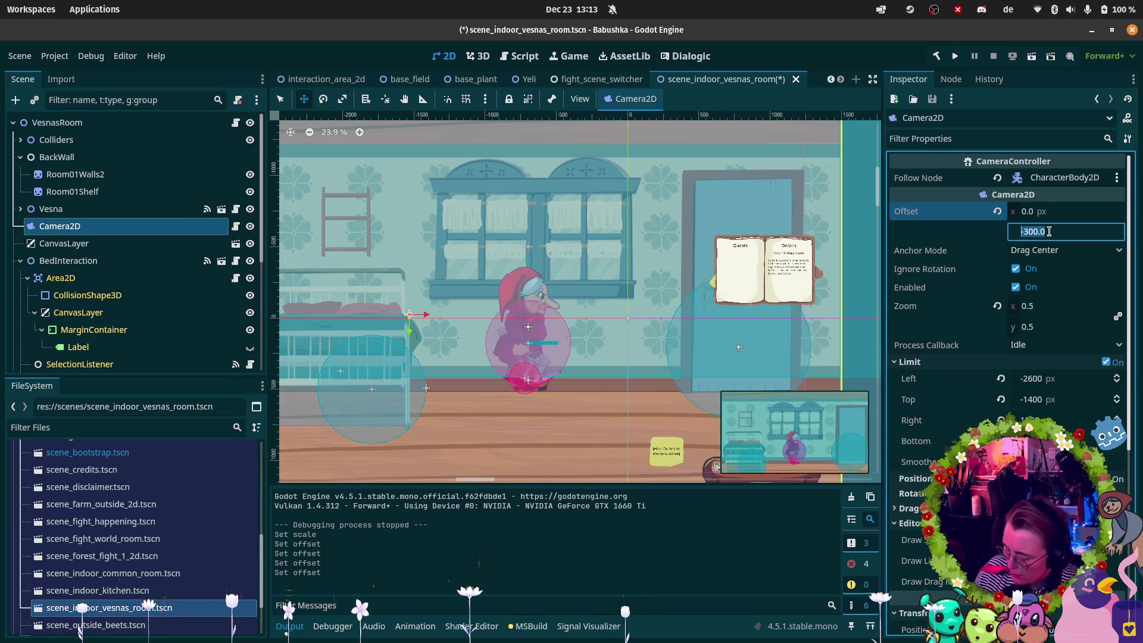
pyautogui.write('-200')
pyautogui.press('Return')
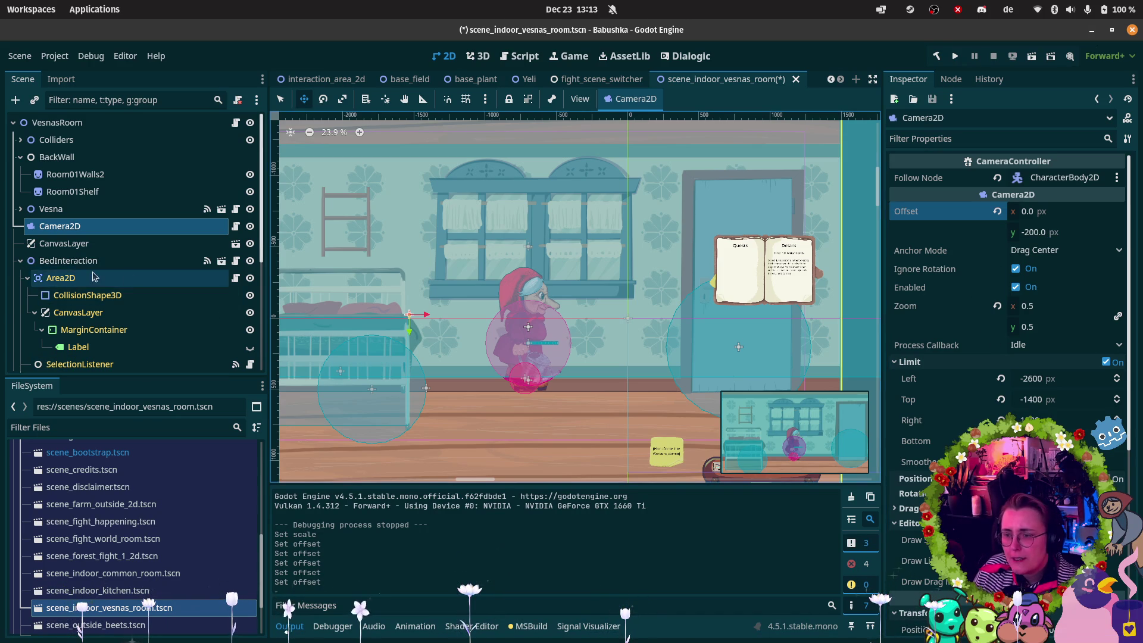
pyautogui.click(20, 260)
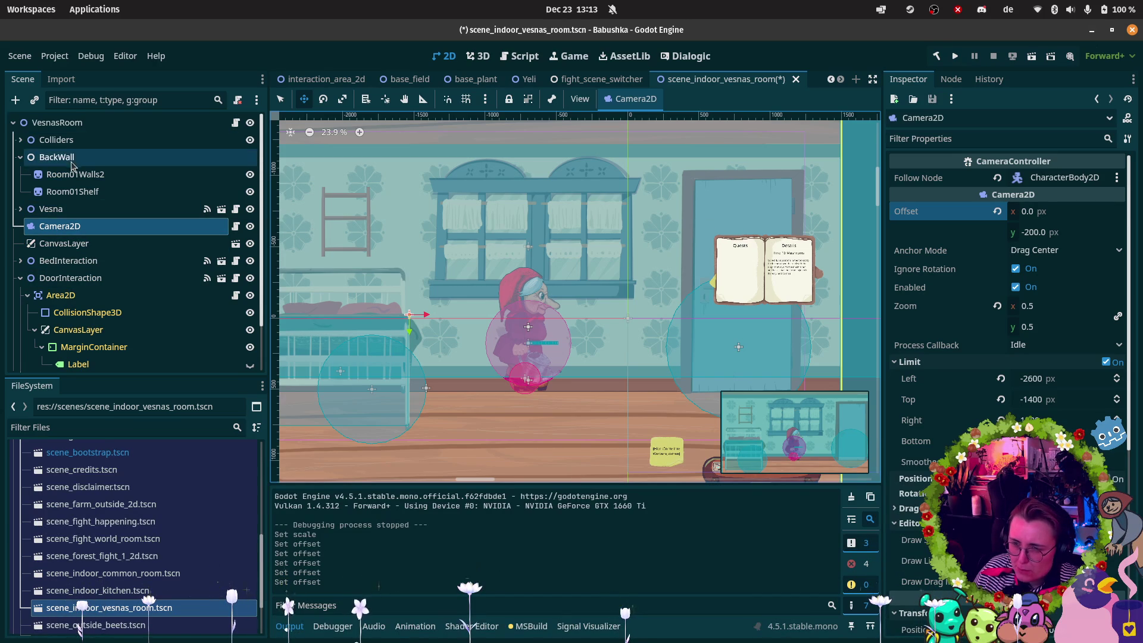
pyautogui.click(78, 177)
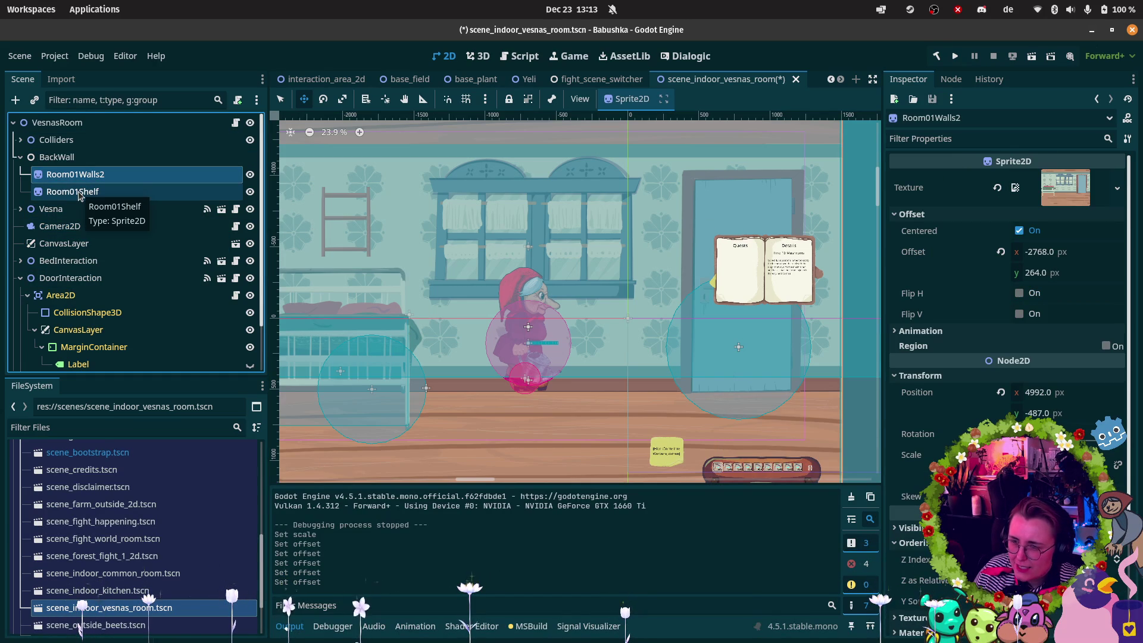
# Toggle Room01Walls2 visibility on and off to check what lies behind the walls.
pyautogui.click(37, 193)
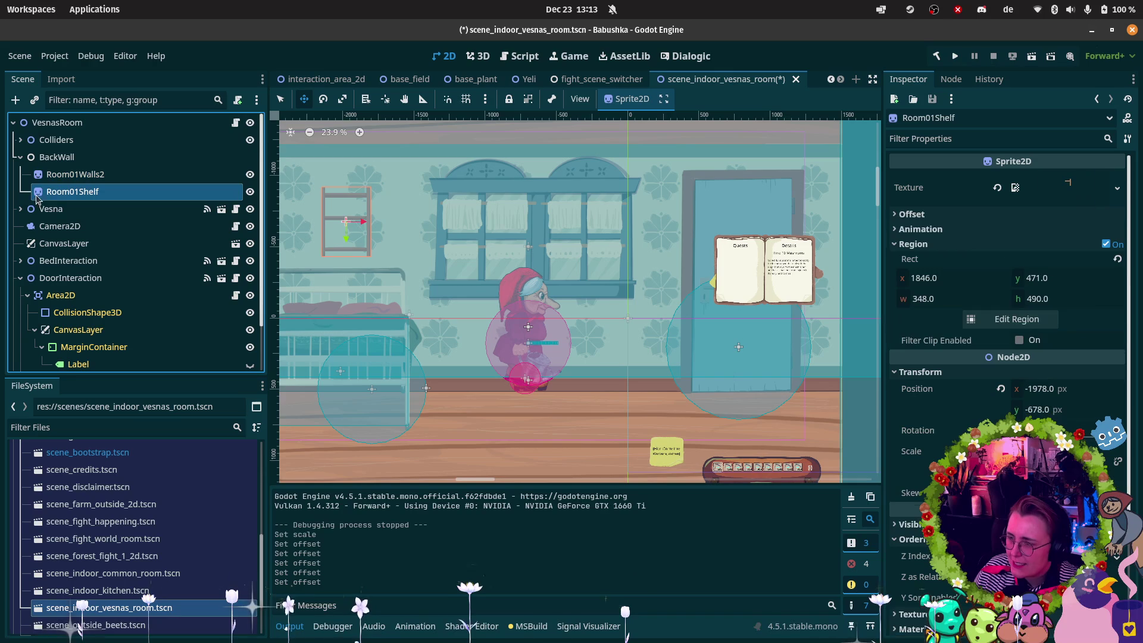
pyautogui.click(48, 179)
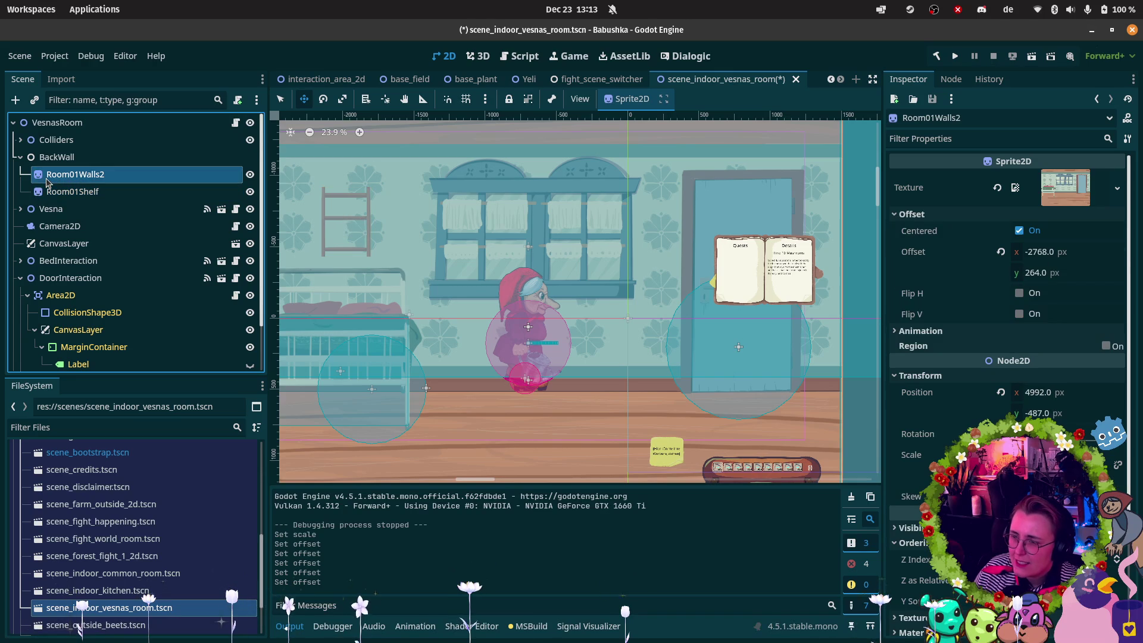
pyautogui.click(250, 174)
pyautogui.click(250, 174)
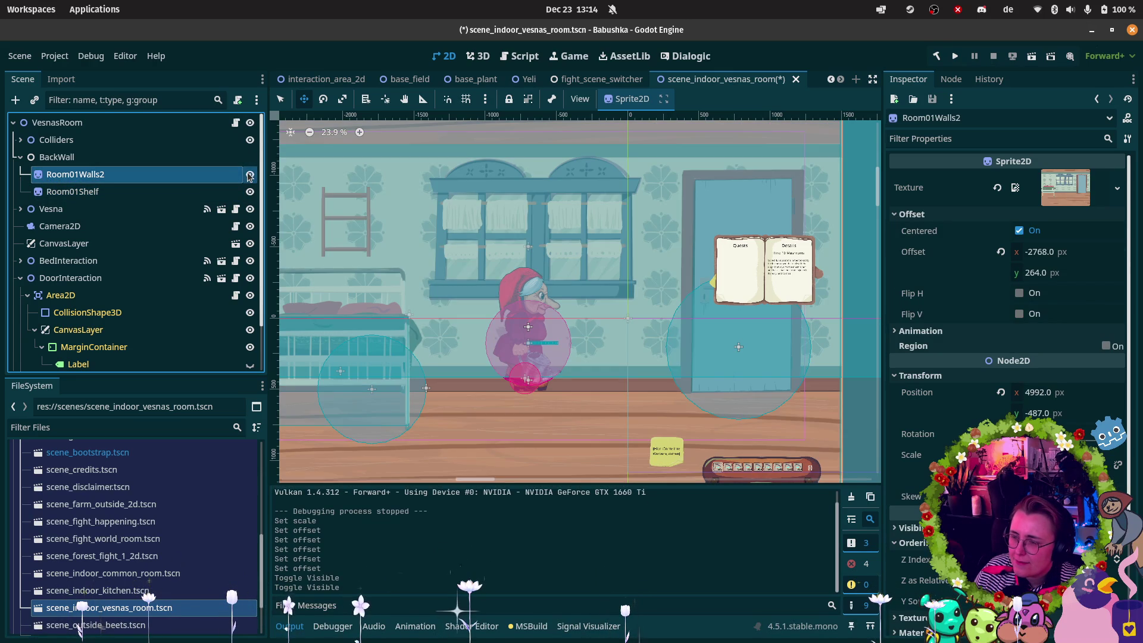
pyautogui.click(250, 174)
pyautogui.click(250, 175)
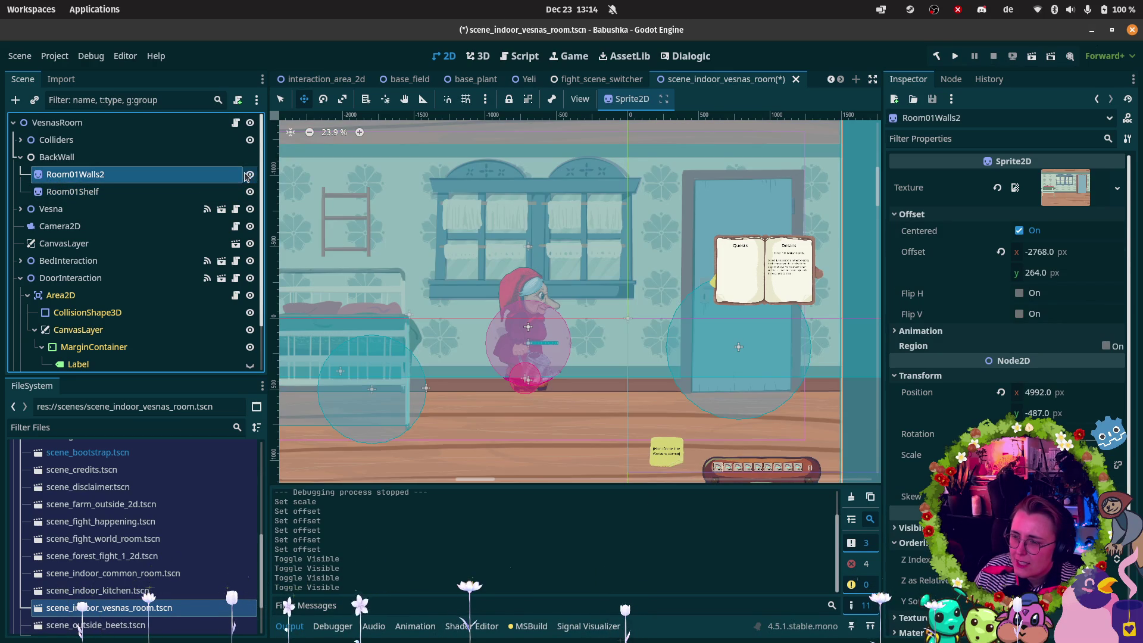
pyautogui.click(57, 140)
pyautogui.scroll(-2, 559, 269)
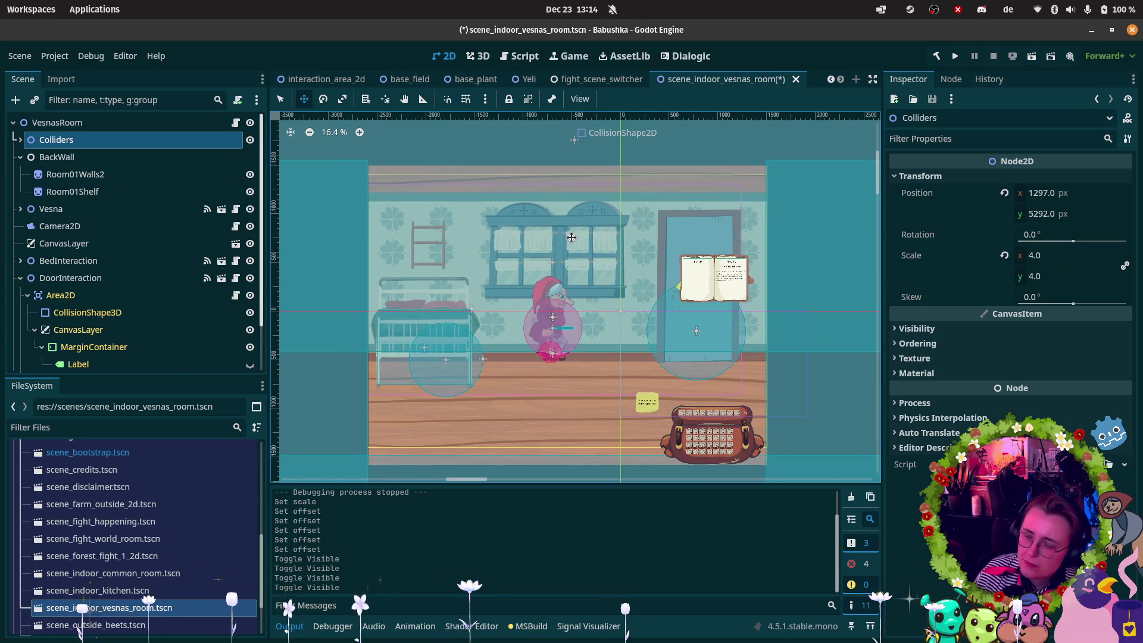
# Scale Room01Walls2, Room01Shelf, Doorsprite and Bedsprite together to 1.5.
pyautogui.click(75, 174)
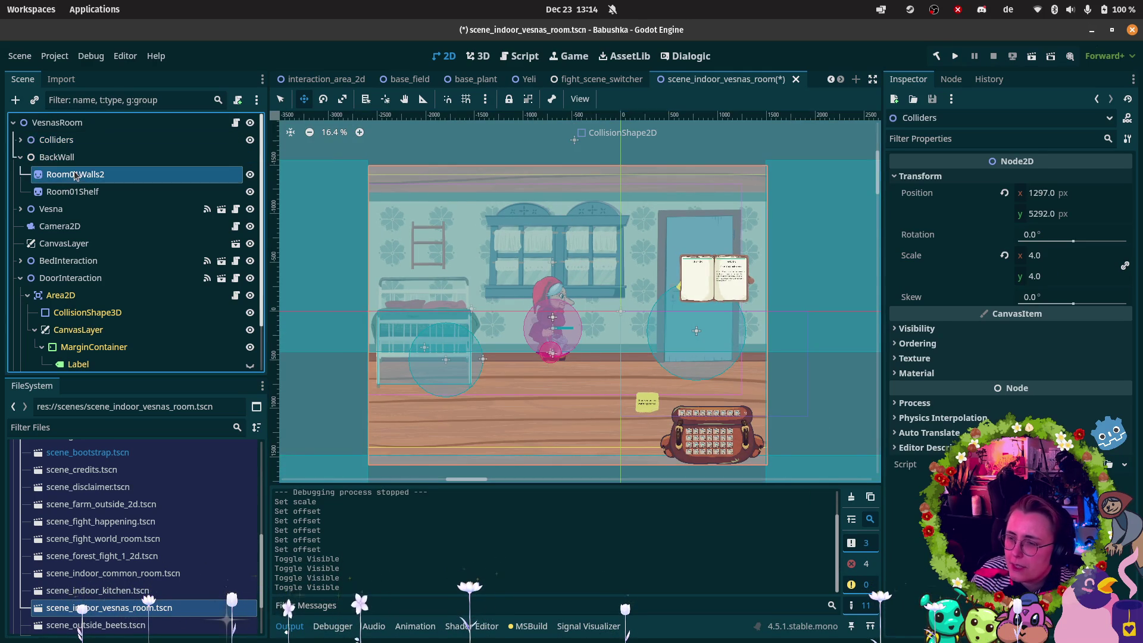
pyautogui.keyDown('ctrl'); pyautogui.click(92, 192); pyautogui.keyUp('ctrl')
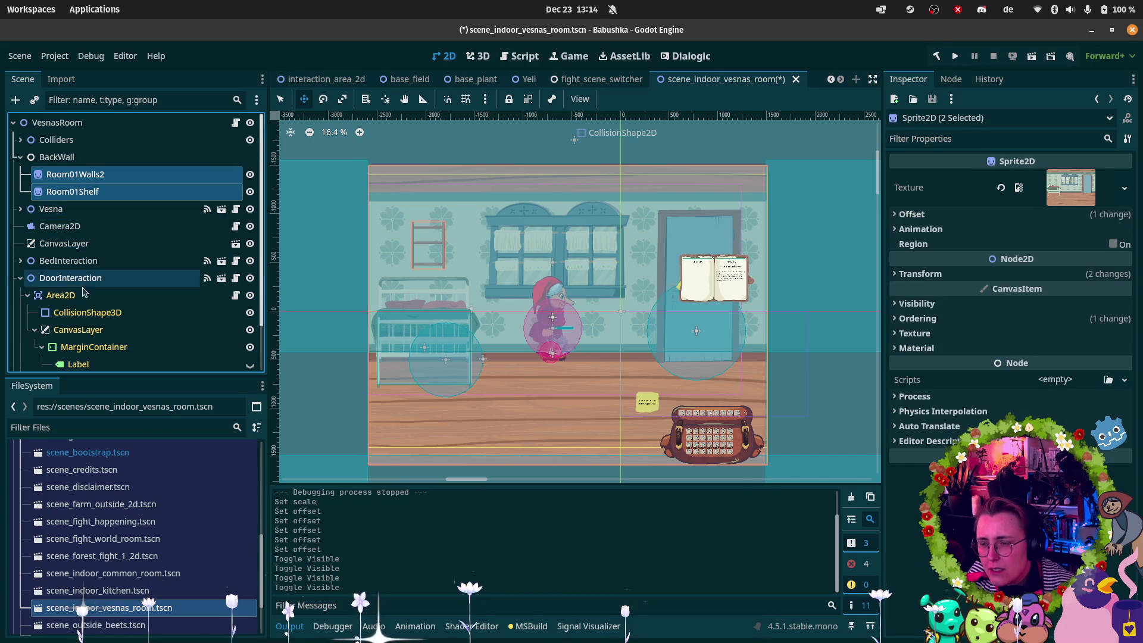
pyautogui.scroll(-2, 136, 280)
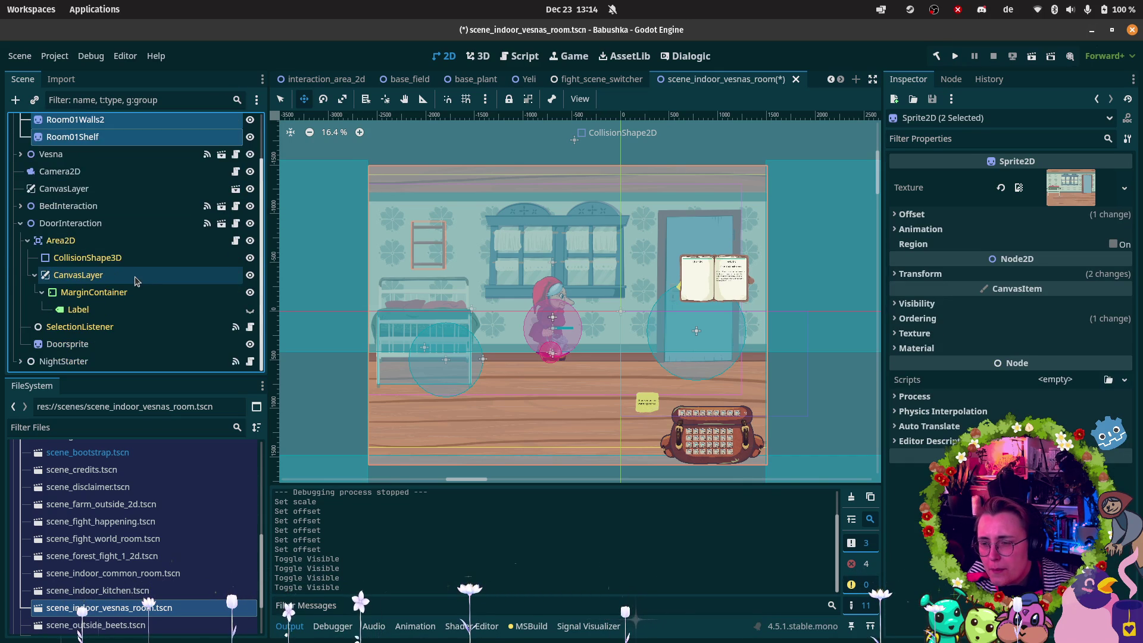
pyautogui.keyDown('ctrl'); pyautogui.click(70, 342); pyautogui.keyUp('ctrl')
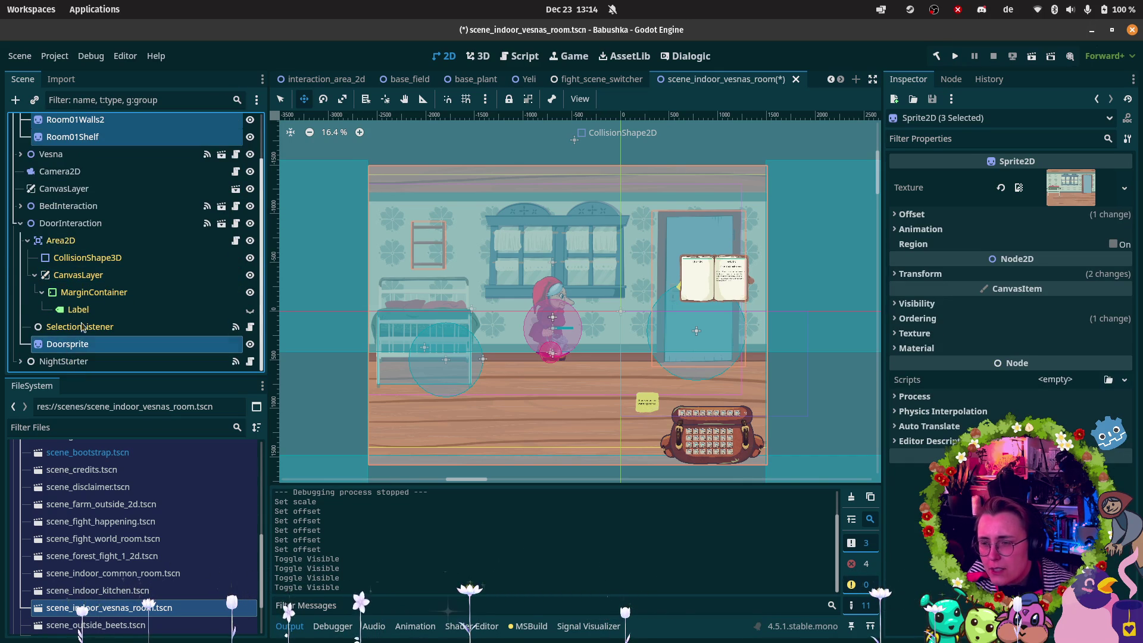
pyautogui.click(20, 205)
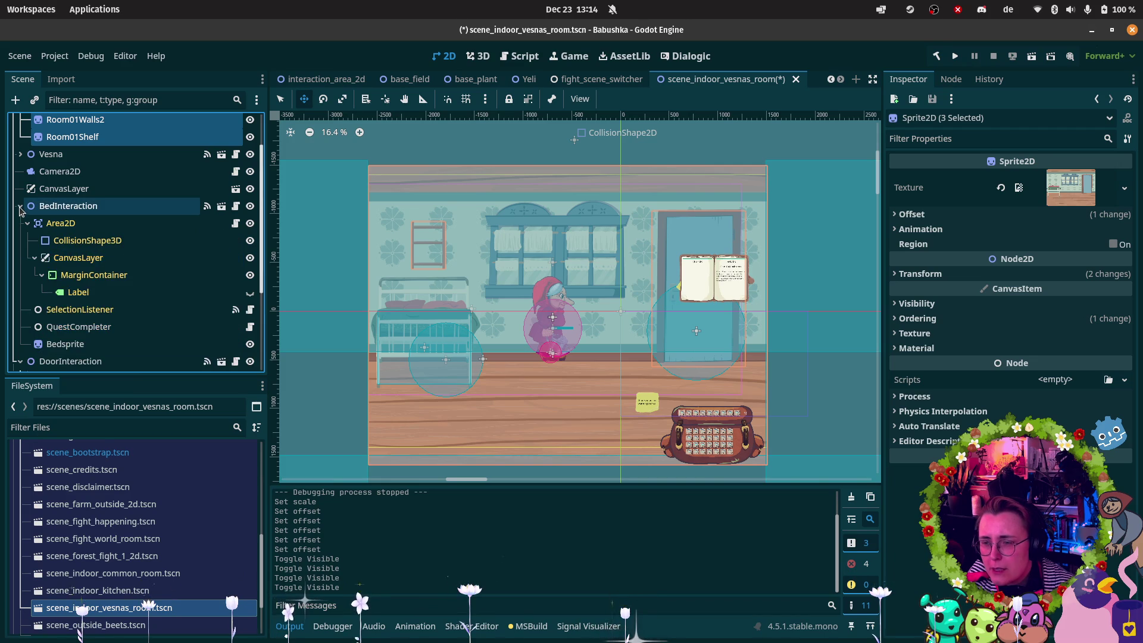
pyautogui.keyDown('ctrl'); pyautogui.click(66, 344); pyautogui.keyUp('ctrl')
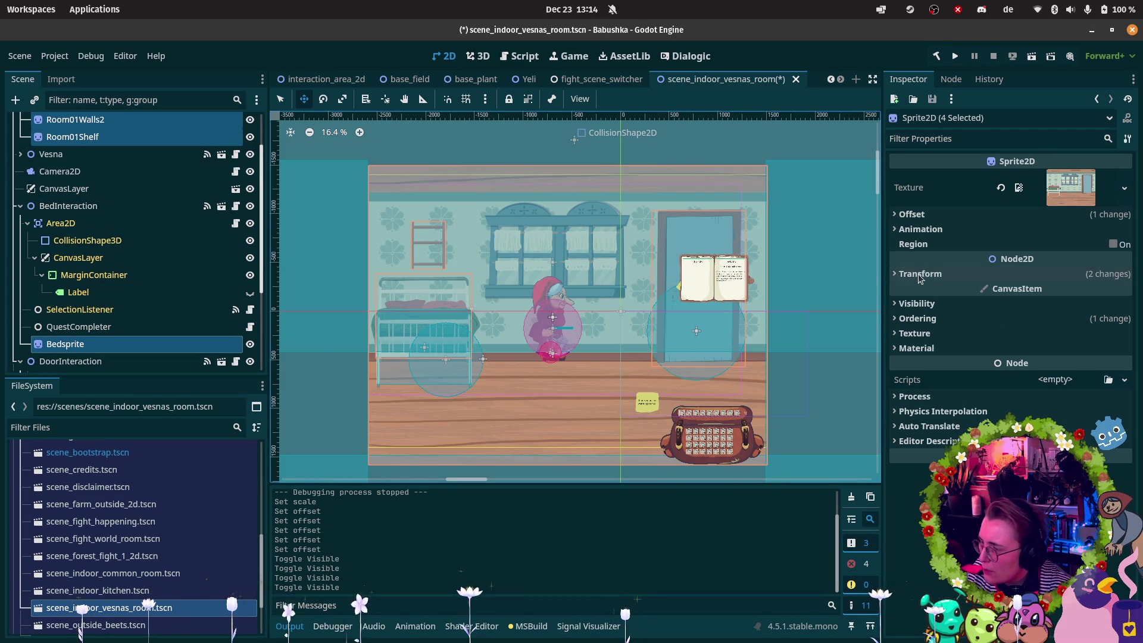
pyautogui.click(922, 276)
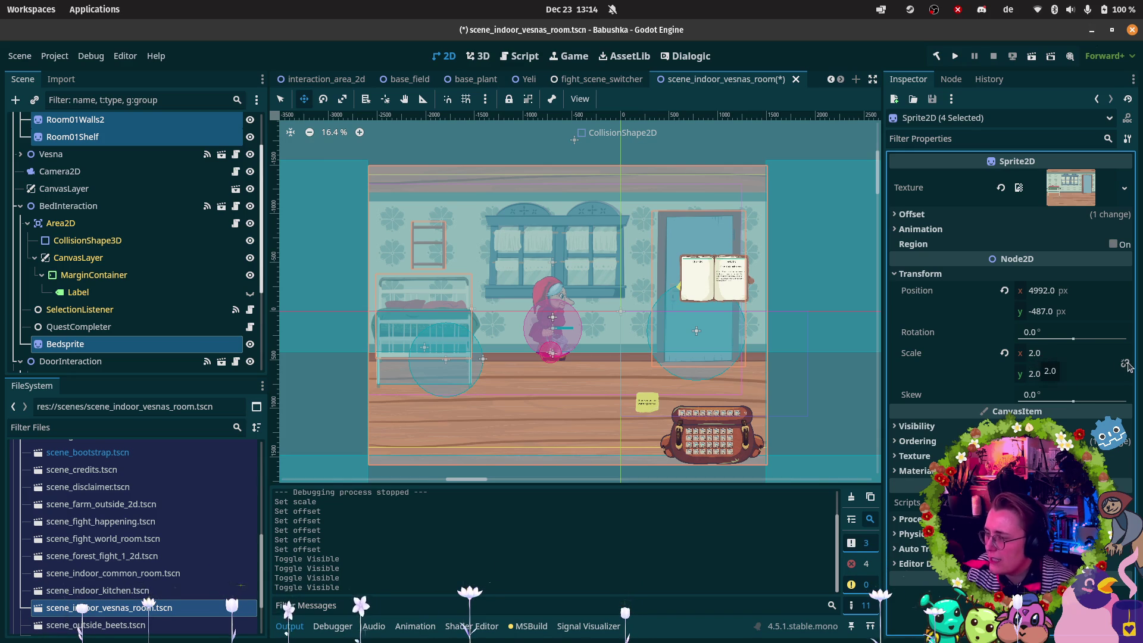
pyautogui.click(1036, 354)
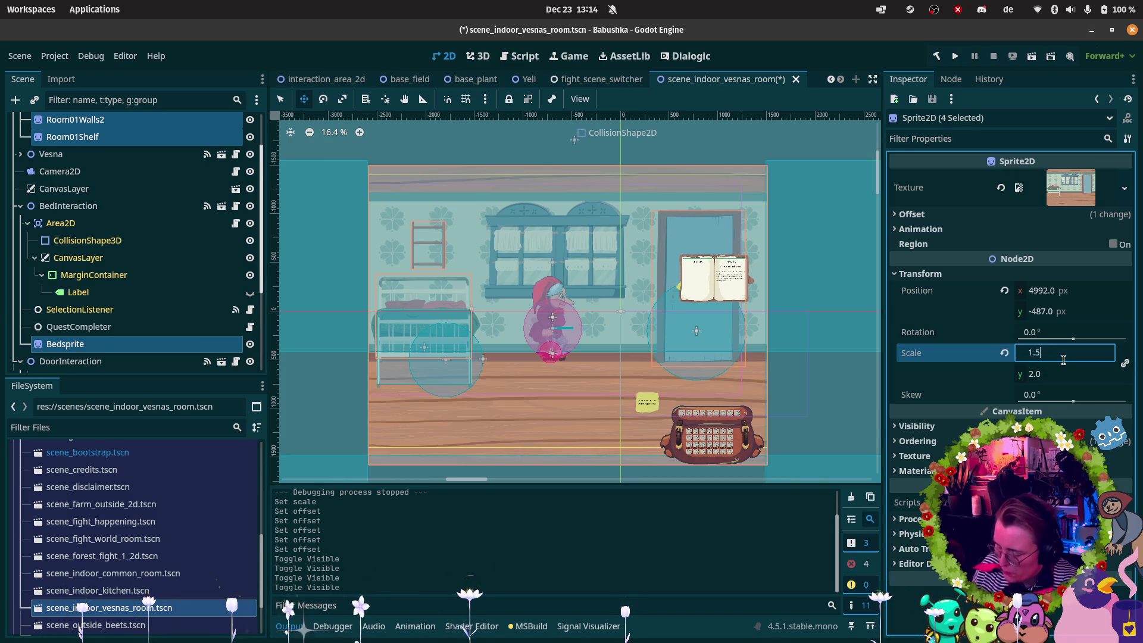
pyautogui.write('5')
pyautogui.press('Return')
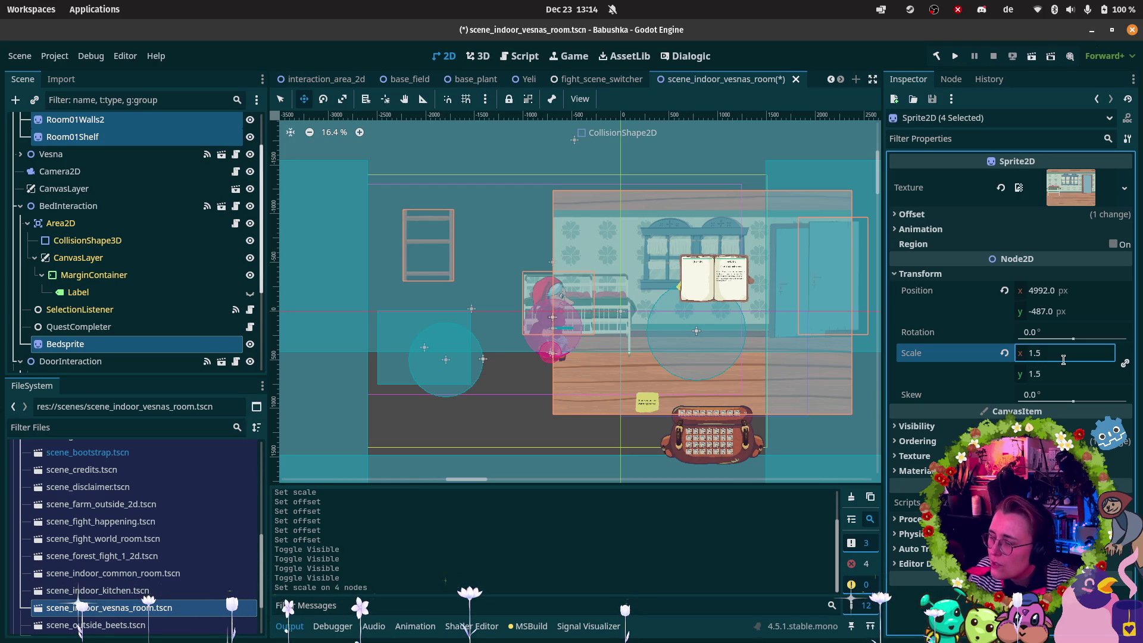
pyautogui.click(54, 154)
# Move Vesna onto the round rug and shift the bed sprite right to 5296, -973.
pyautogui.moveTo(587, 326)
pyautogui.mouseDown()
pyautogui.moveTo(732, 322)
pyautogui.moveTo(684, 325)
pyautogui.moveTo(725, 333)
pyautogui.mouseUp()
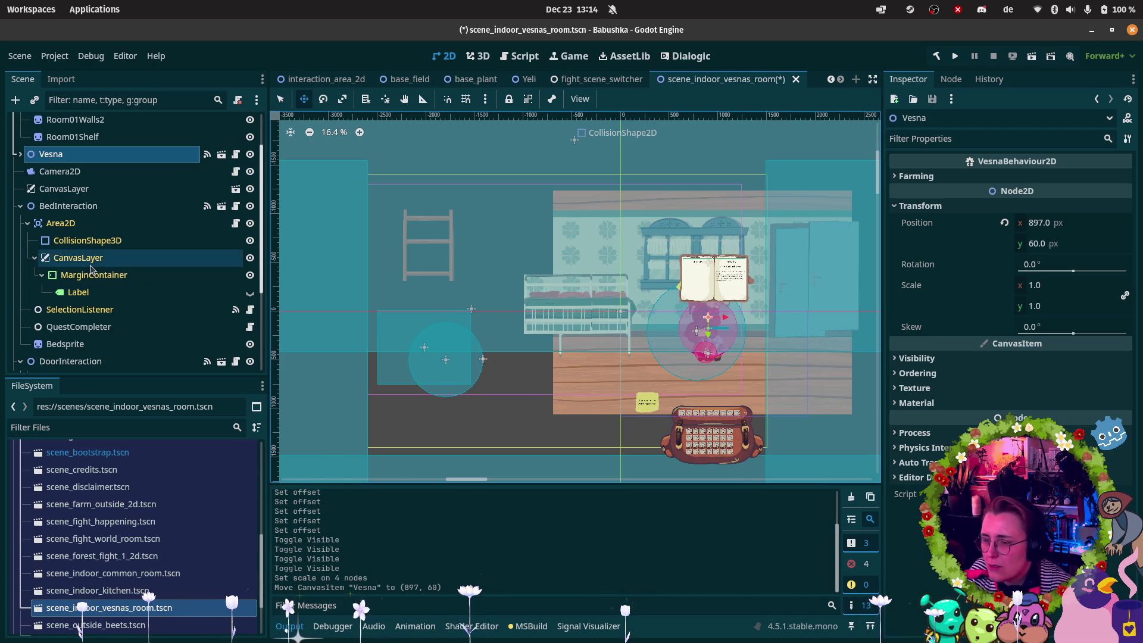
pyautogui.click(66, 344)
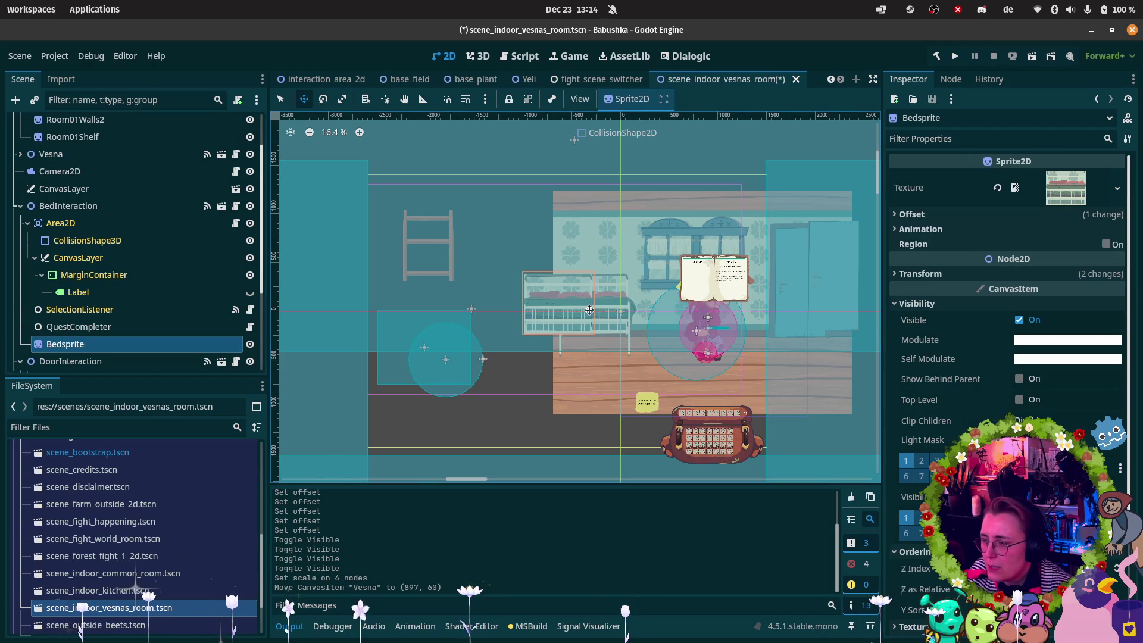
pyautogui.moveTo(545, 316); pyautogui.dragTo(580, 314)
pyautogui.scroll(3, 586, 297)
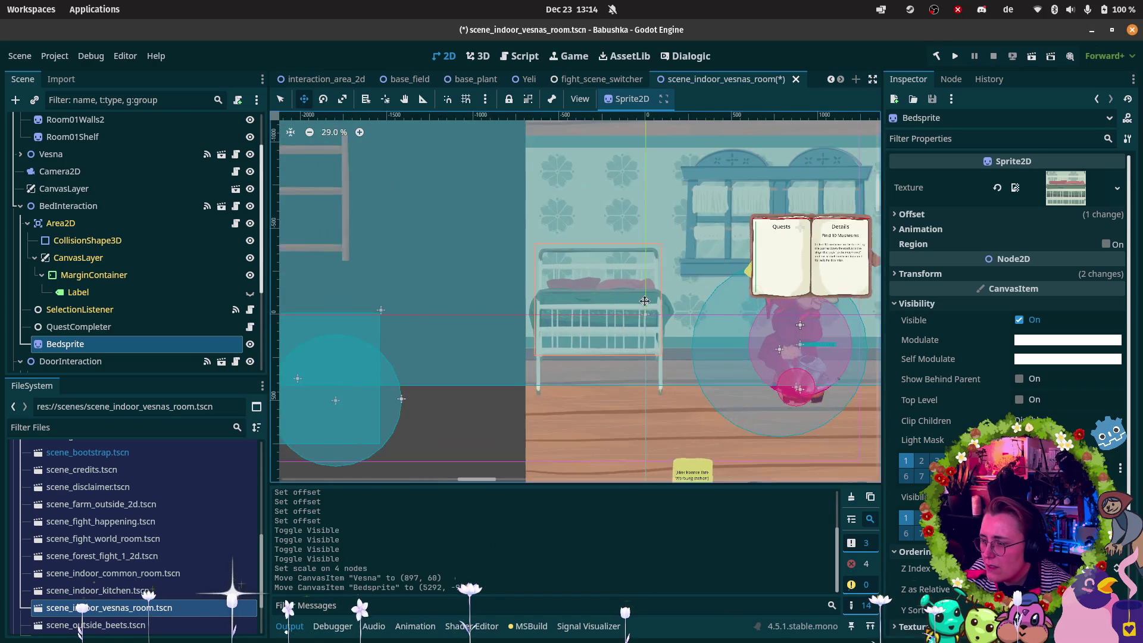
pyautogui.scroll(5, 644, 300)
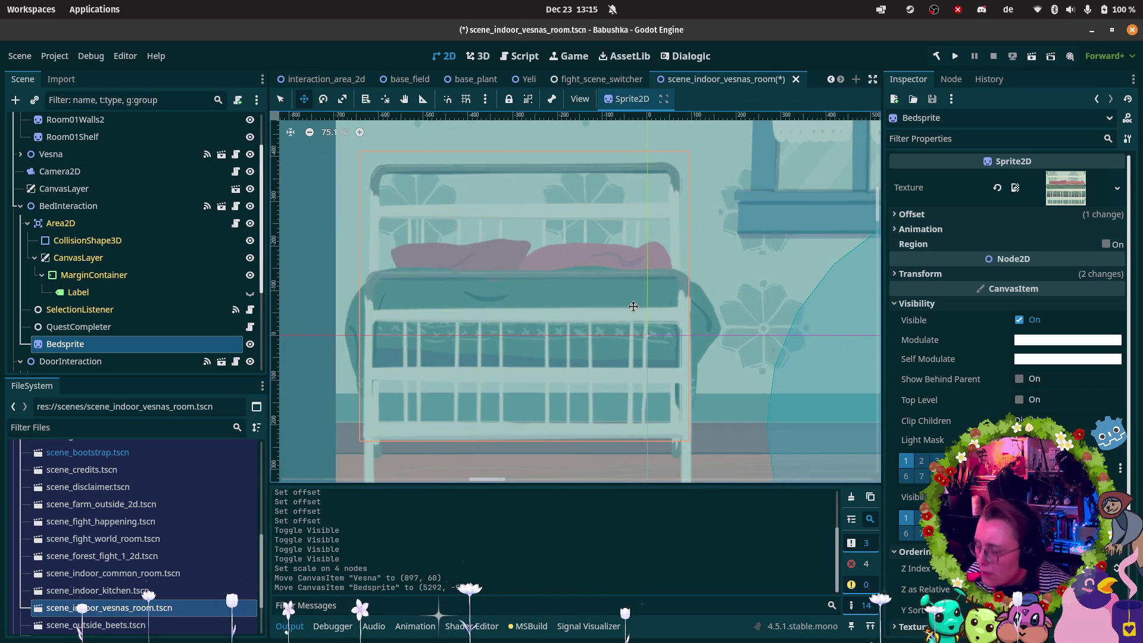
pyautogui.press('Right')
pyautogui.press('Right')
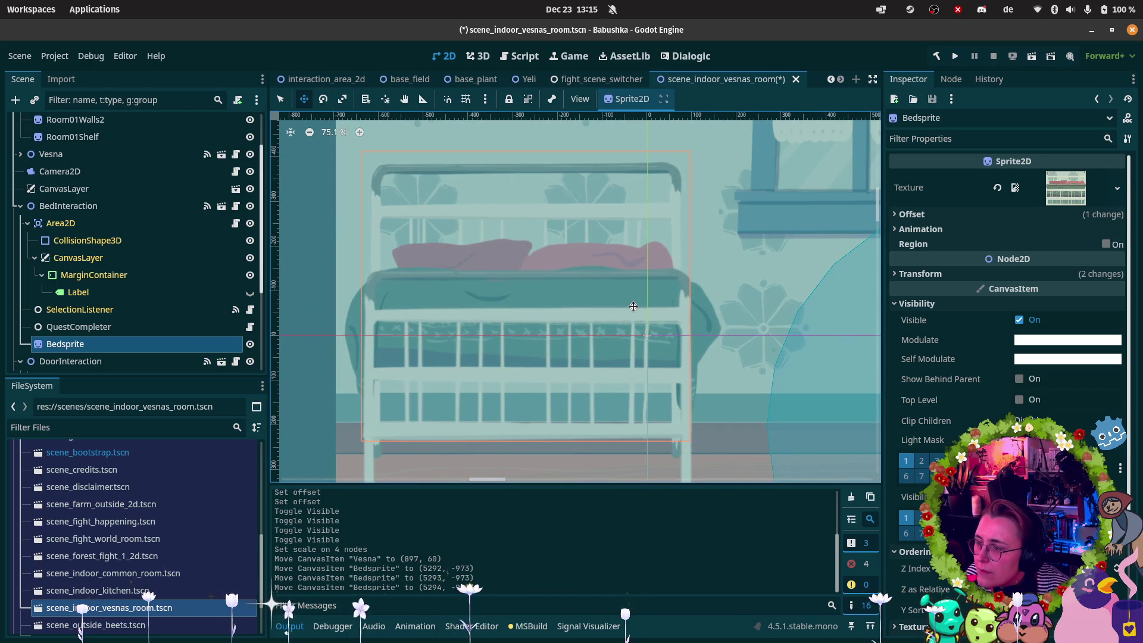
pyautogui.hotkey('shift', 'Right')
pyautogui.press('Left')
pyautogui.press('Left')
pyautogui.press('Left')
pyautogui.press('Left')
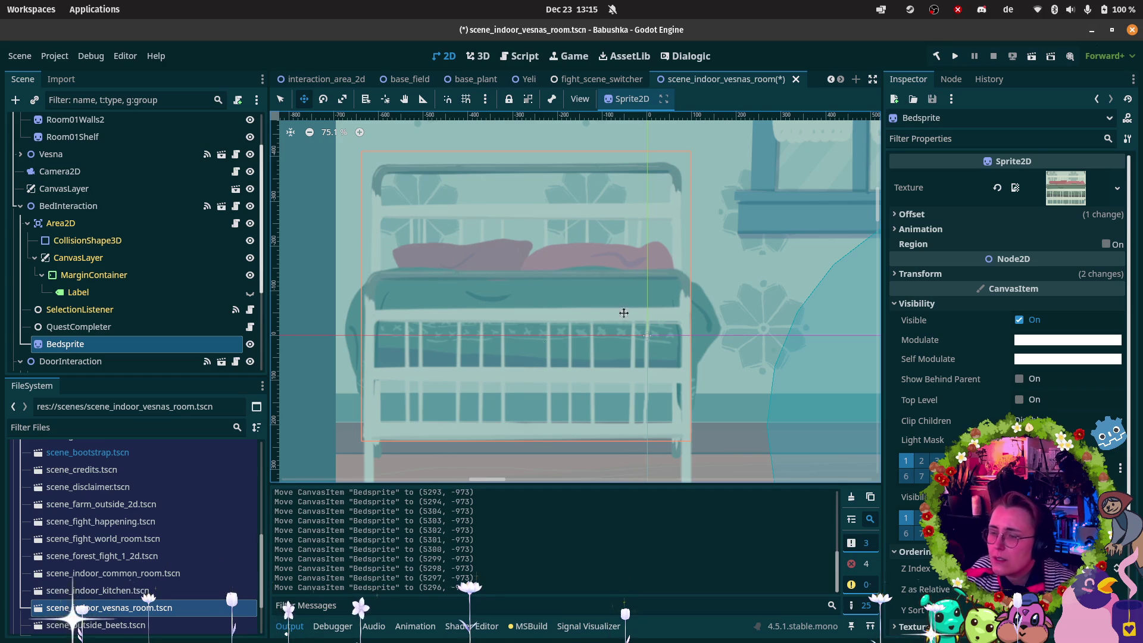
pyautogui.scroll(-4, 160, 247)
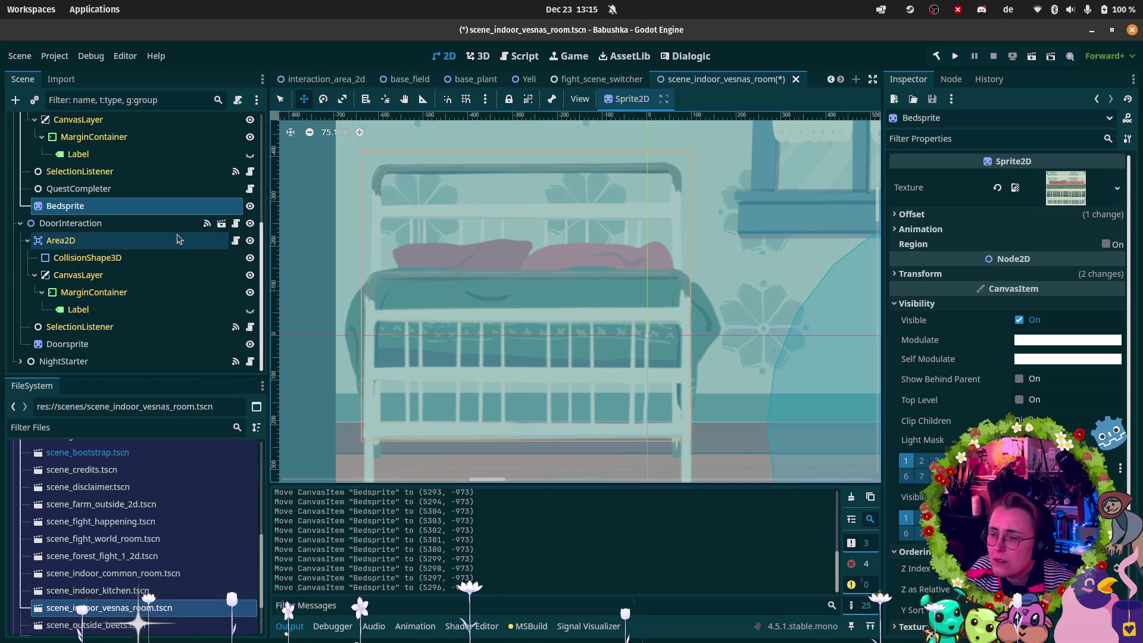
# Drag the door sprite left into the room's right wall.
pyautogui.click(95, 351)
pyautogui.scroll(-9, 589, 274)
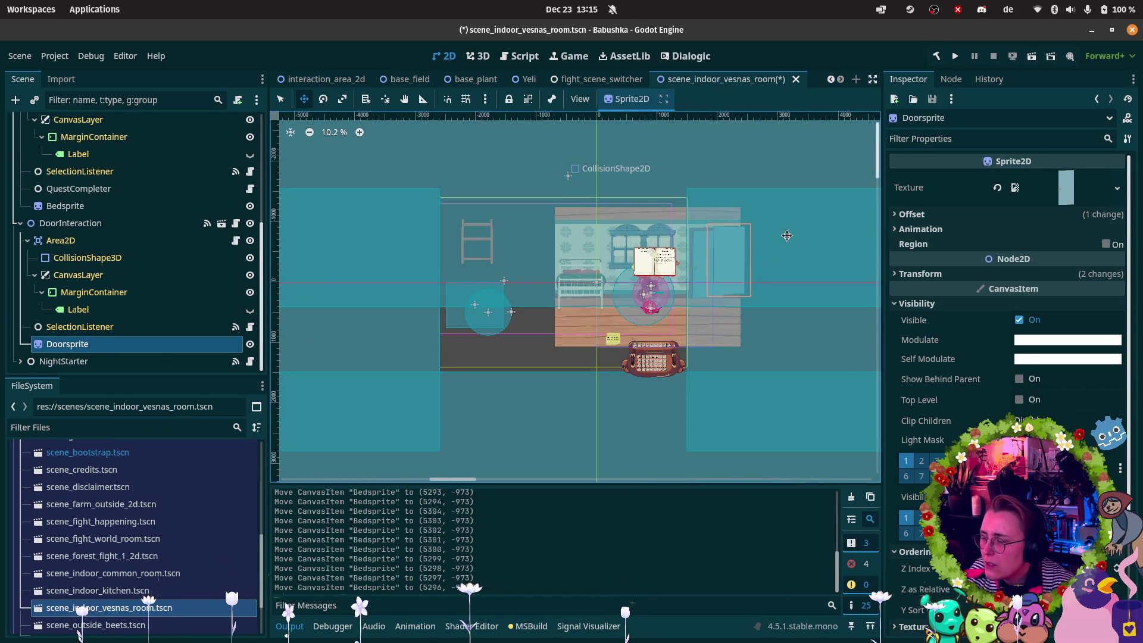
pyautogui.scroll(8, 814, 244)
pyautogui.scroll(-2, 814, 243)
pyautogui.click(304, 102)
pyautogui.scroll(-3, 594, 341)
pyautogui.moveTo(592, 334); pyautogui.dragTo(542, 343)
pyautogui.scroll(10, 542, 343)
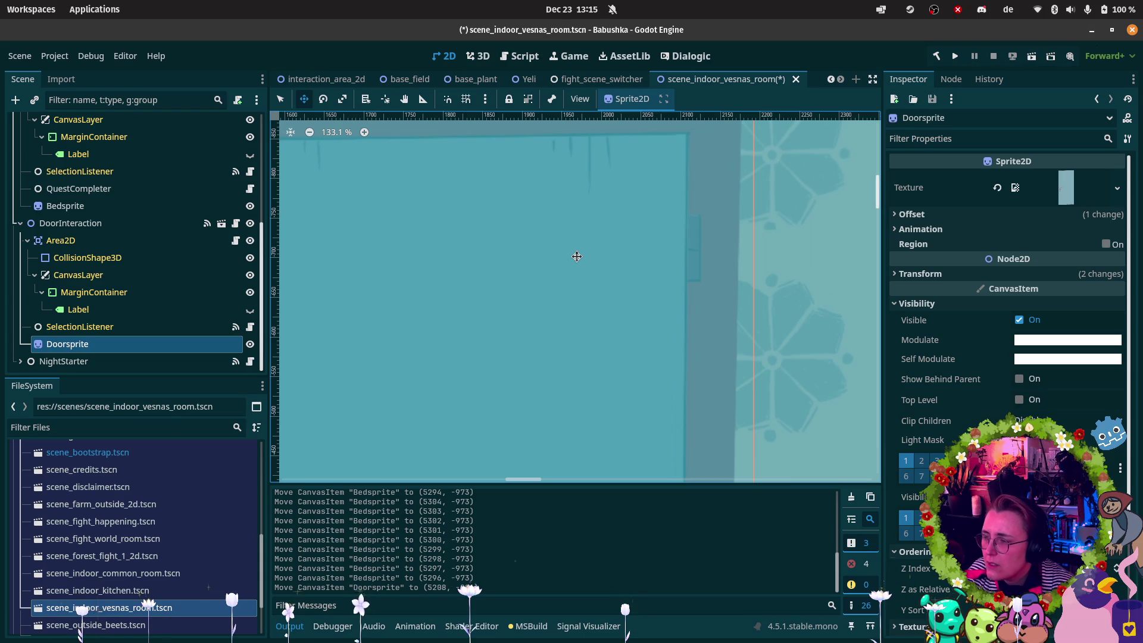
# Nudge the door sprite with arrow keys into alignment at about 5216, -895.
pyautogui.press('Up')
pyautogui.press('Down')
pyautogui.press('Down')
pyautogui.press('Down')
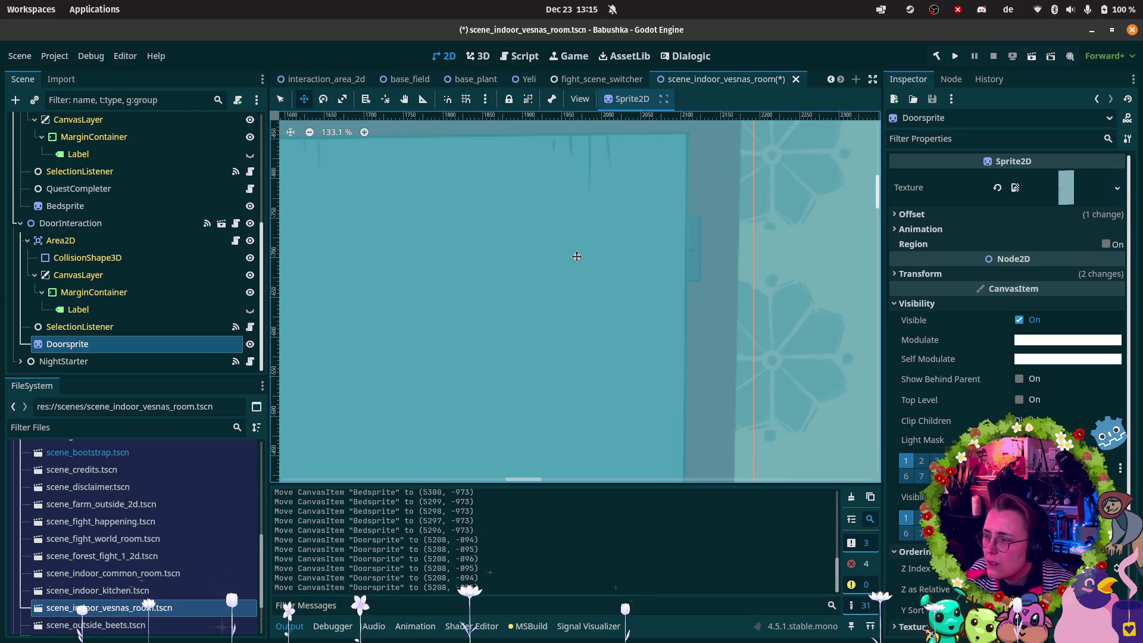
pyautogui.scroll(-3, 528, 219)
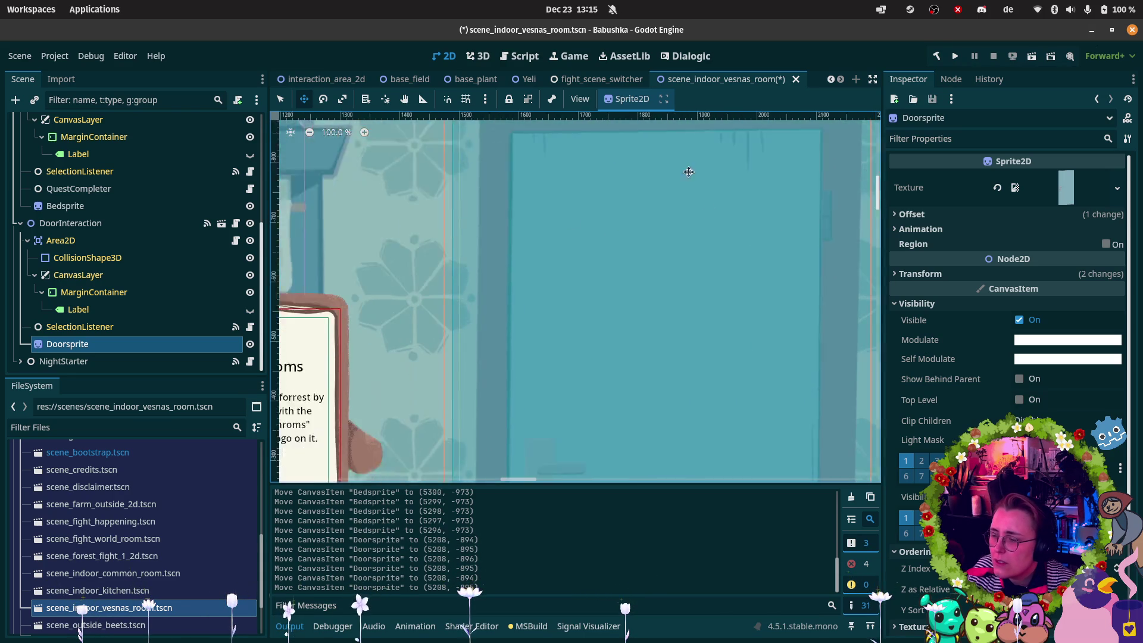
pyautogui.moveTo(517, 457)
pyautogui.mouseDown()
pyautogui.moveTo(502, 352)
pyautogui.moveTo(505, 222)
pyautogui.mouseUp()
pyautogui.scroll(2, 476, 262)
pyautogui.press('Left')
pyautogui.press('Right')
pyautogui.press('Right')
pyautogui.press('Right')
pyautogui.press('Right')
pyautogui.press('Right')
pyautogui.press('Right')
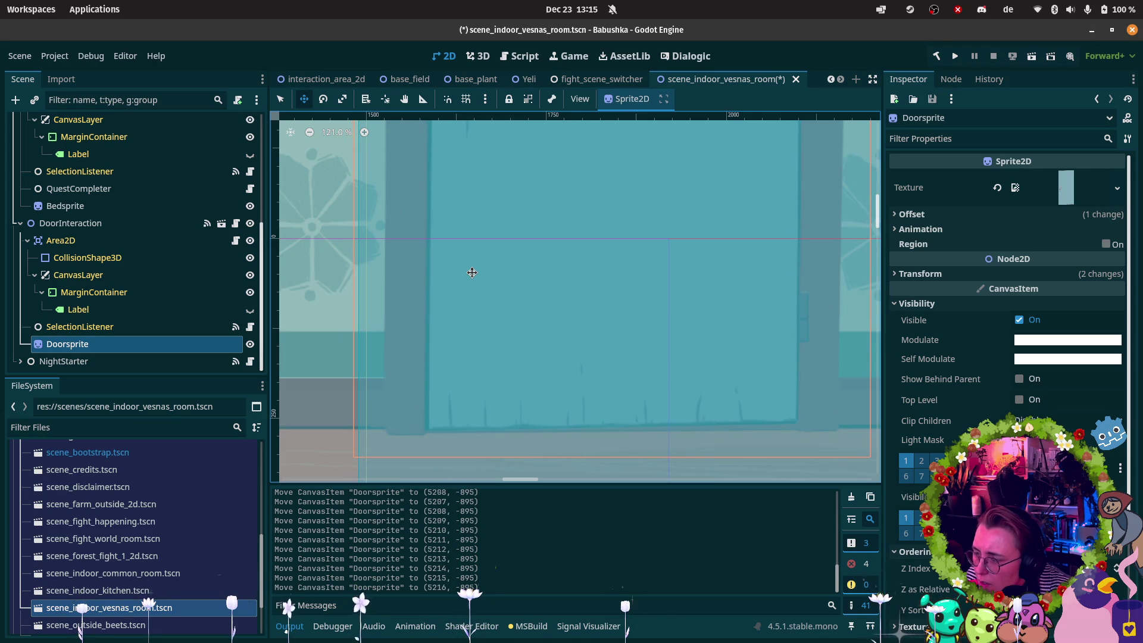
pyautogui.scroll(-8, 524, 238)
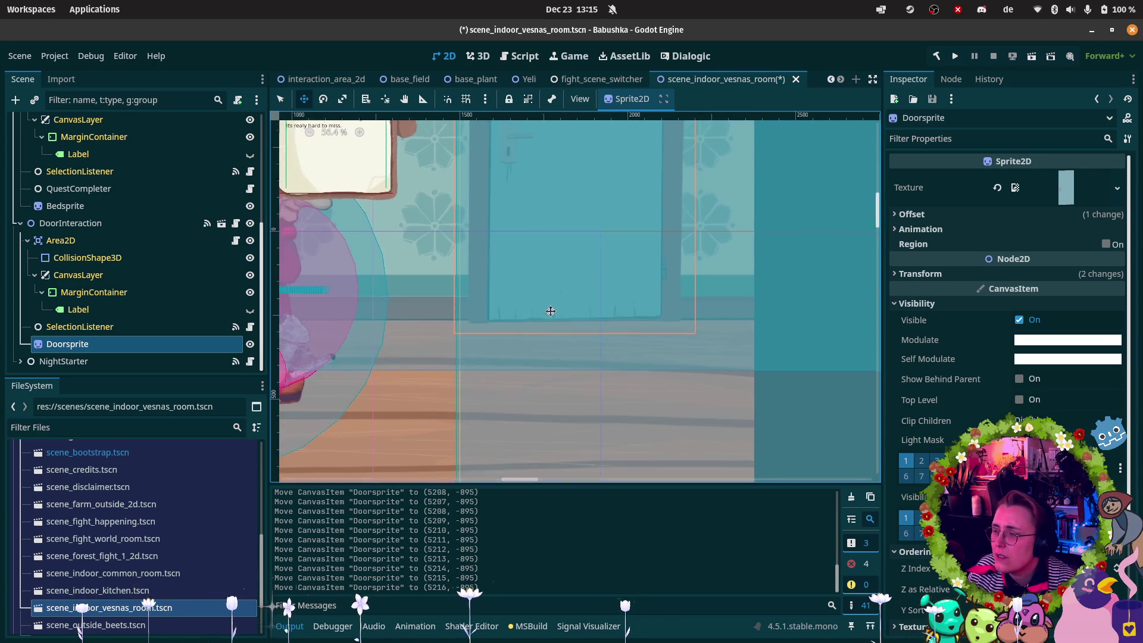
pyautogui.scroll(-6, 595, 268)
pyautogui.hscroll(-8, 595, 267)
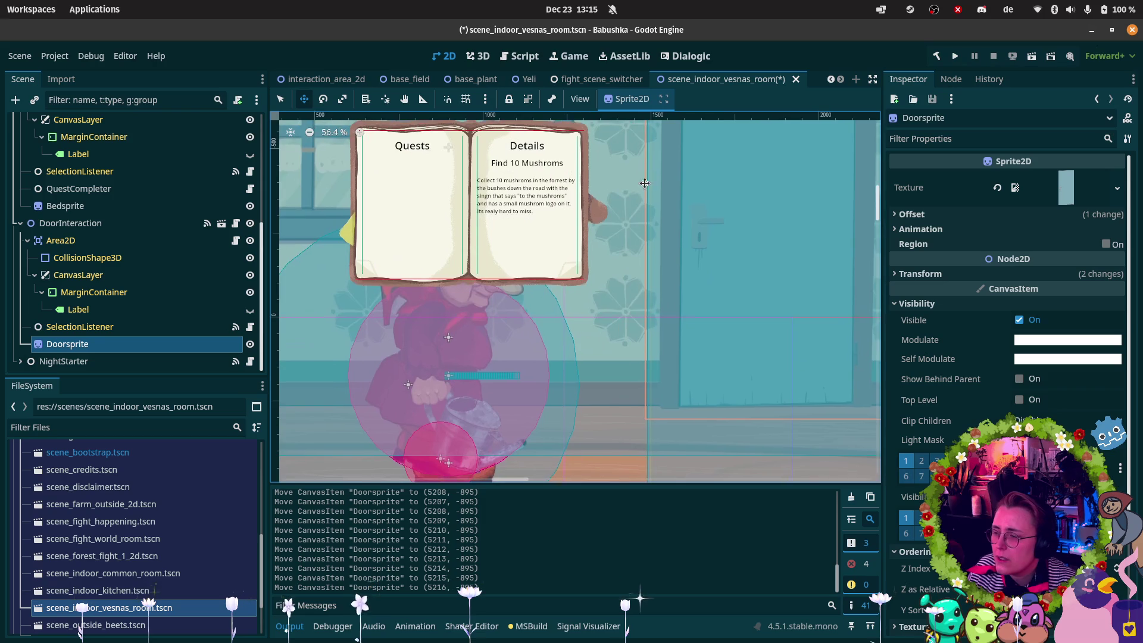
pyautogui.scroll(-8, 512, 274)
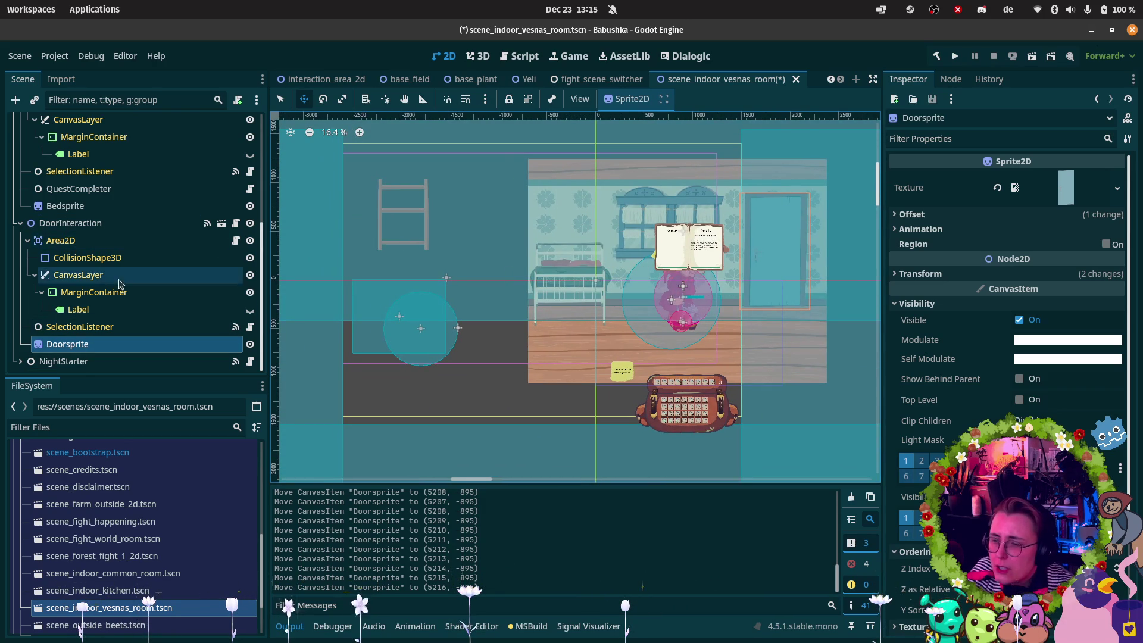
pyautogui.click(126, 225)
pyautogui.click(104, 258)
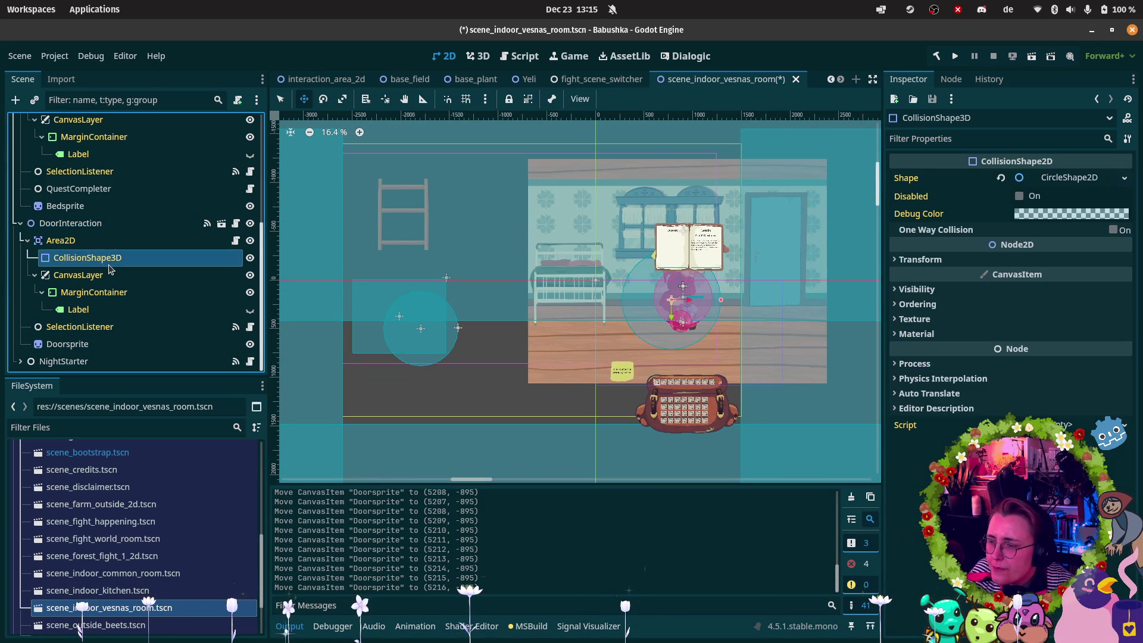
pyautogui.click(116, 243)
pyautogui.click(111, 258)
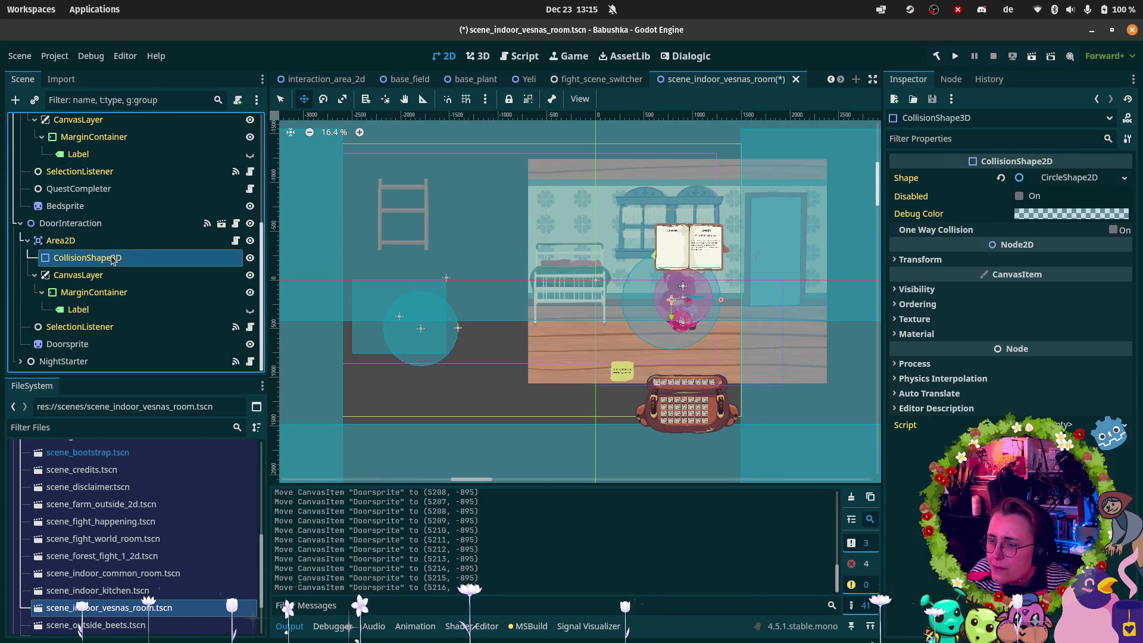
pyautogui.click(366, 99)
pyautogui.click(427, 335)
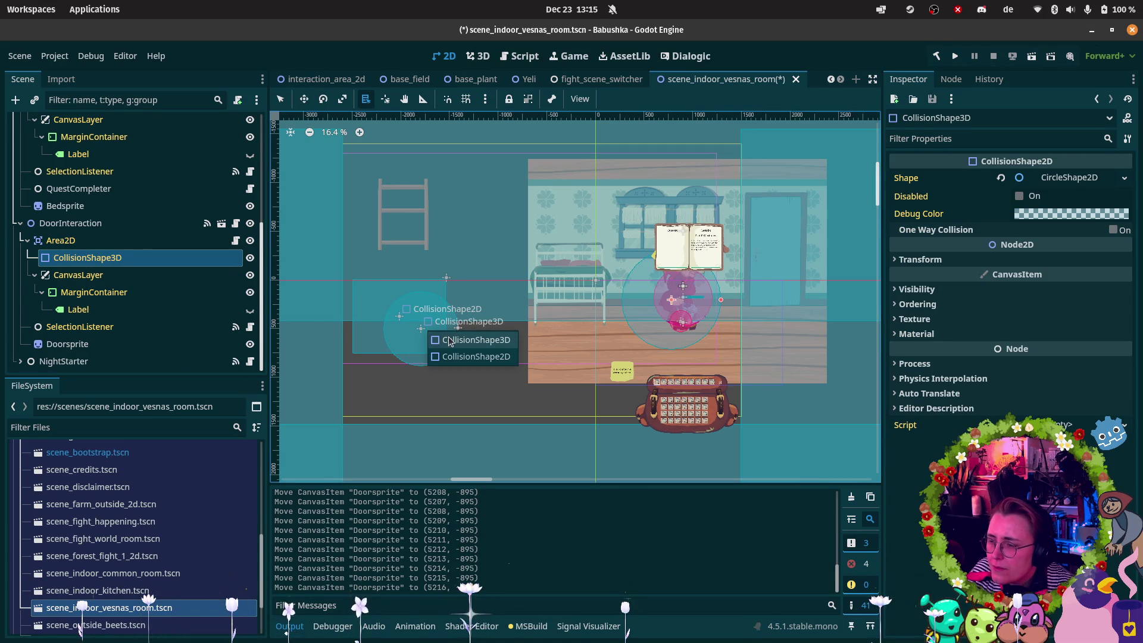
pyautogui.click(456, 351)
pyautogui.scroll(4, 245, 200)
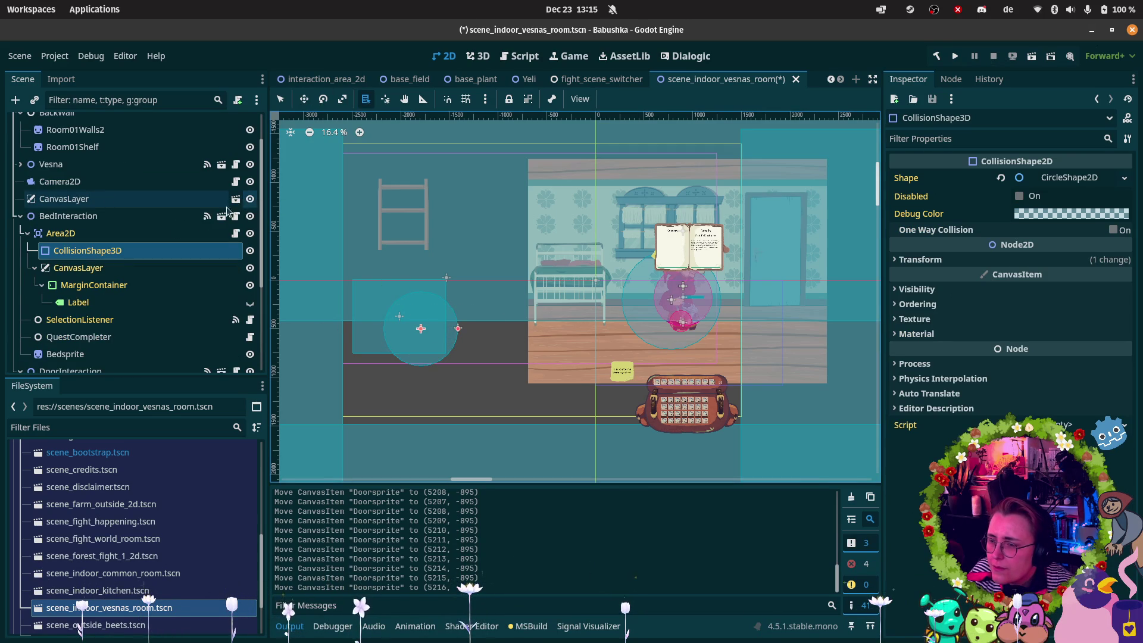
pyautogui.click(108, 237)
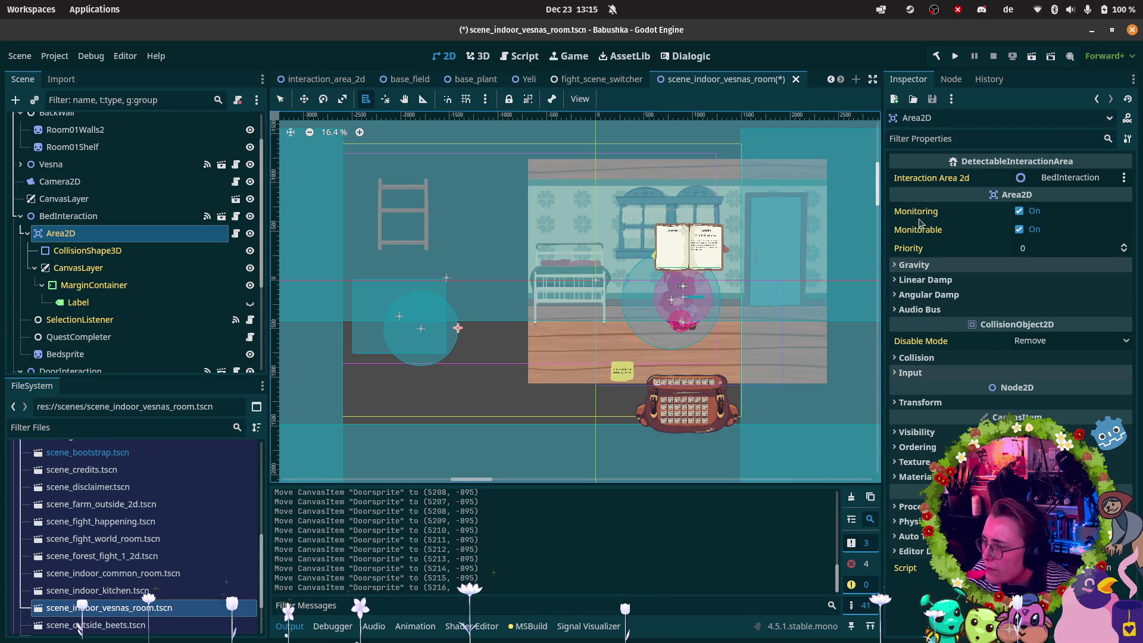
pyautogui.click(905, 402)
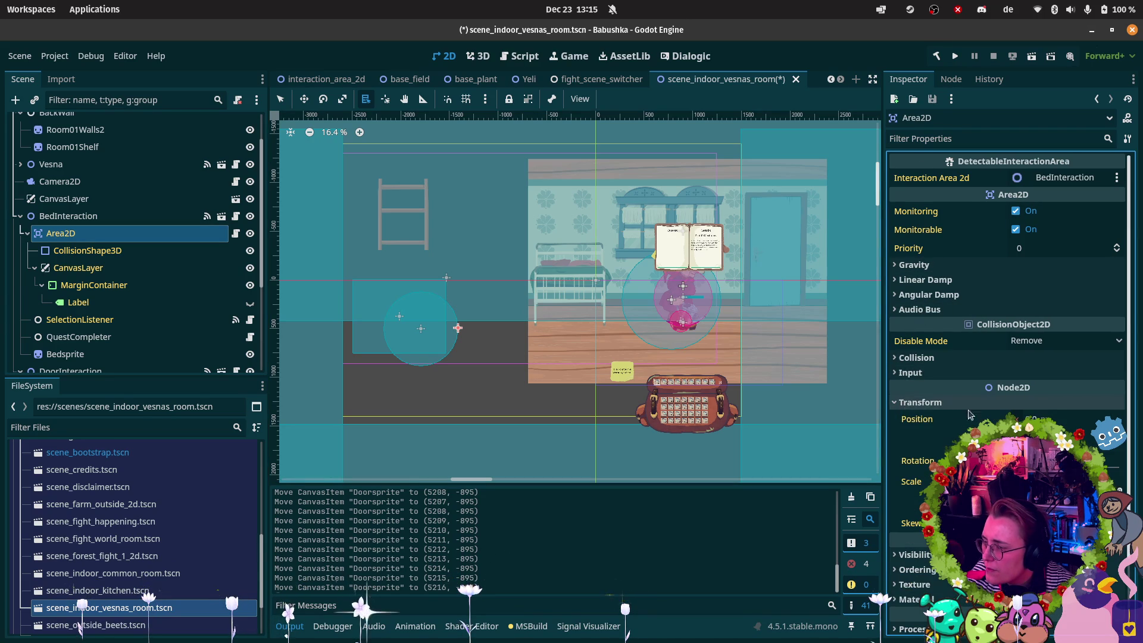
pyautogui.moveTo(2, 262)
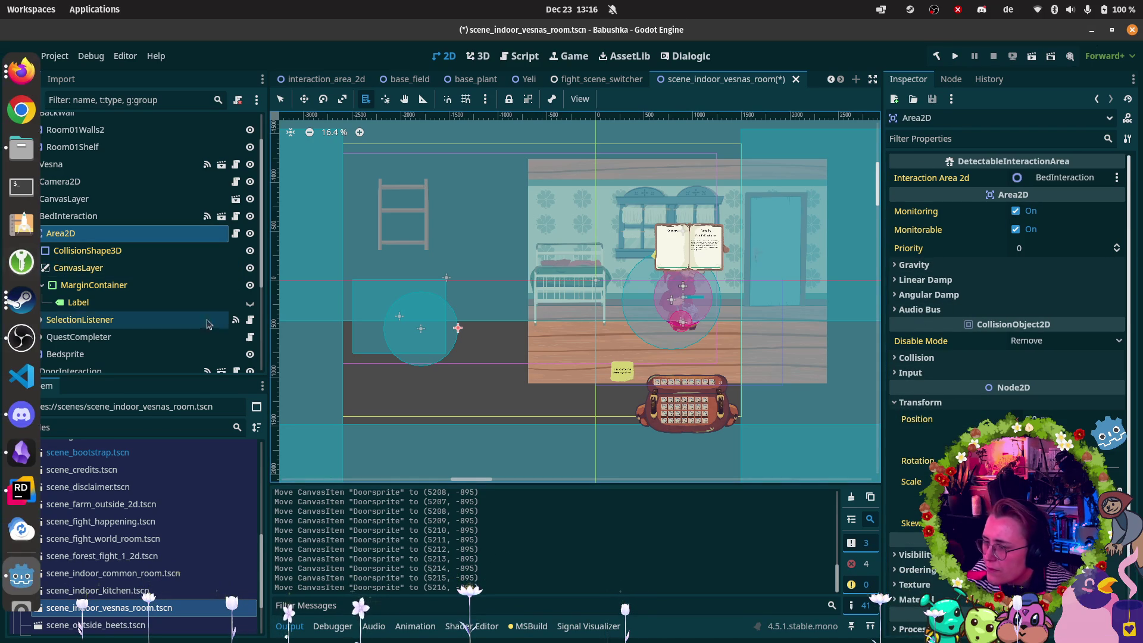
pyautogui.click(102, 215)
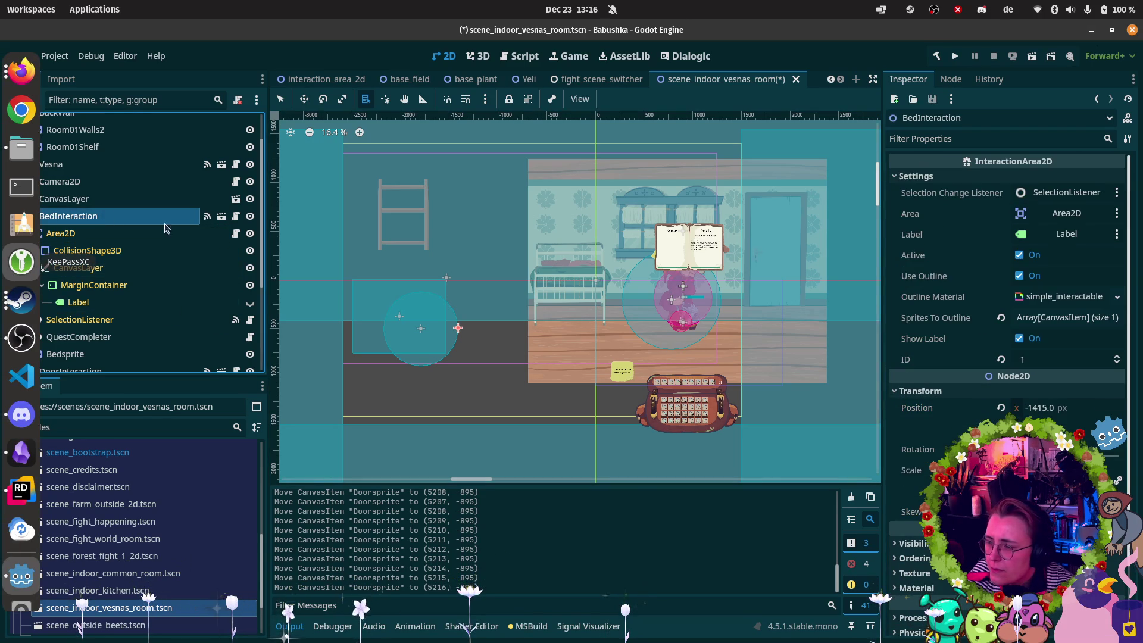
pyautogui.scroll(-1, 149, 321)
pyautogui.click(133, 322)
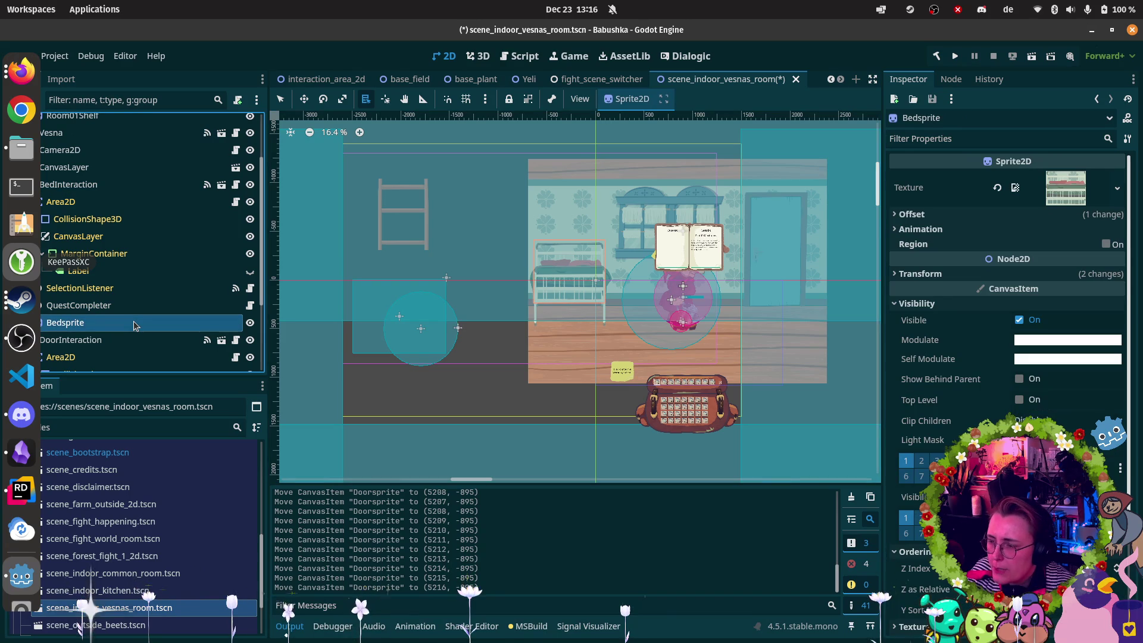
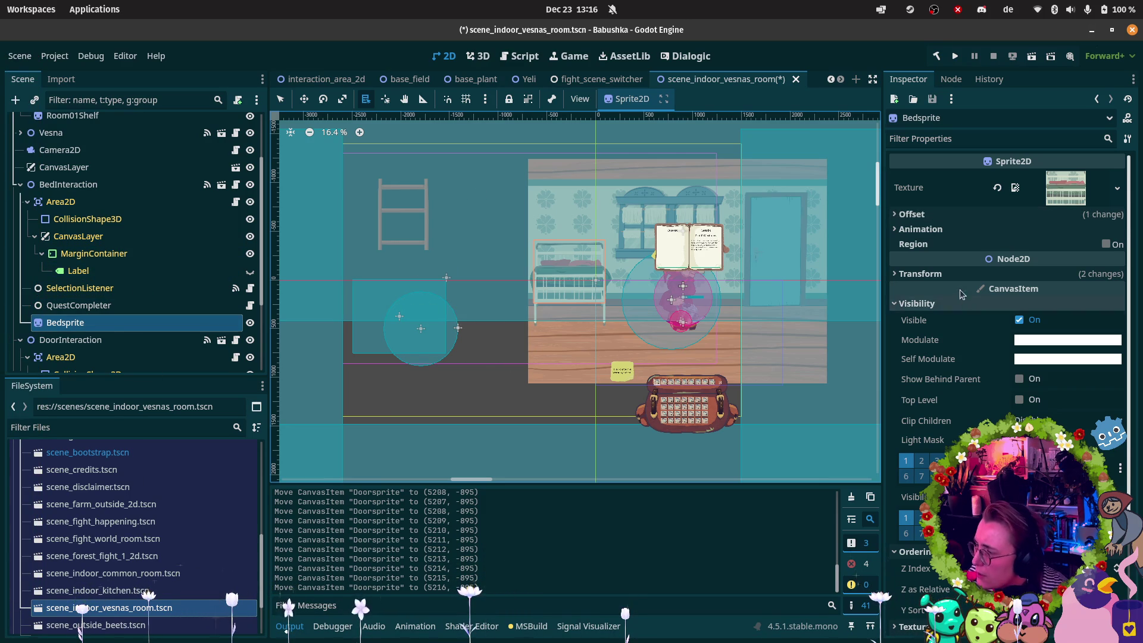
# Revert Bedsprite's position to 0,0, then drag the bed sprite into the room.
pyautogui.click(920, 273)
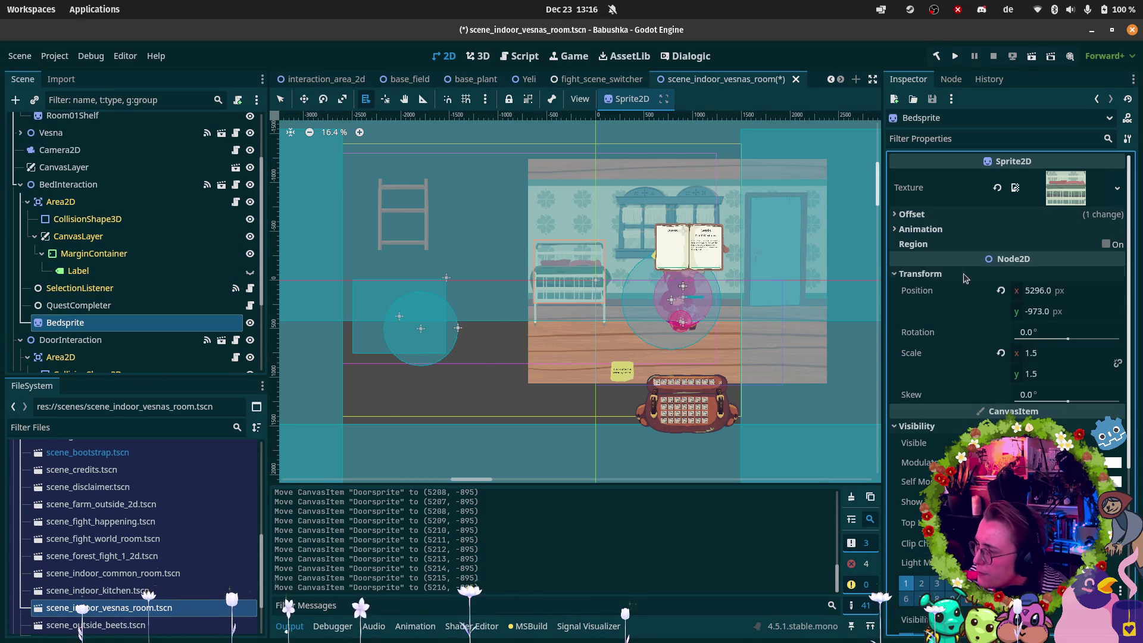
pyautogui.click(1000, 291)
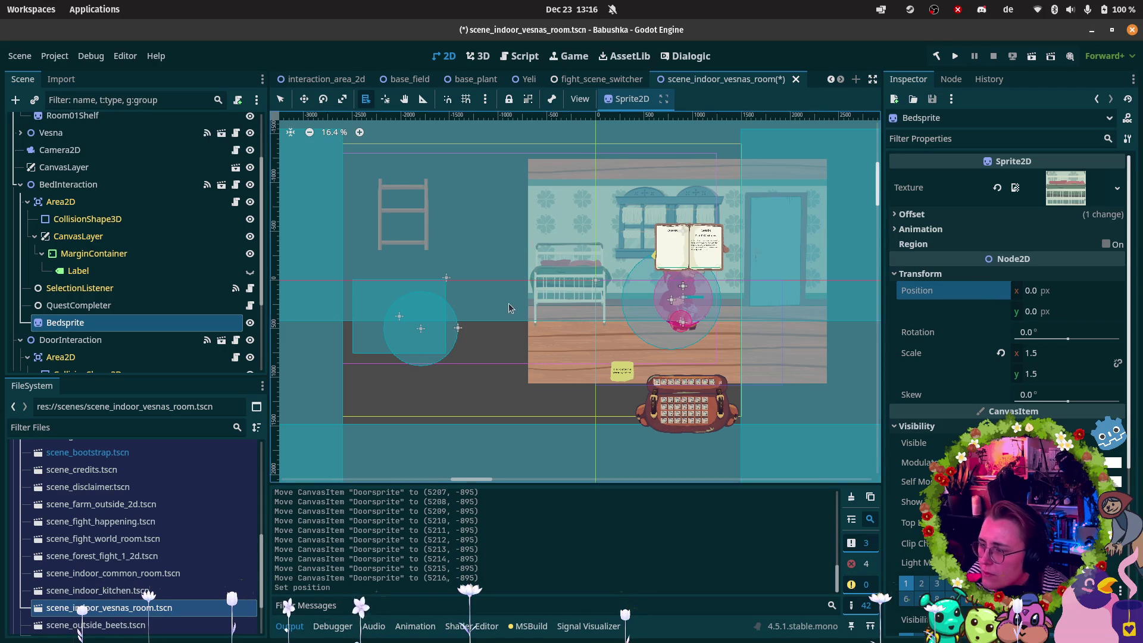
pyautogui.scroll(-5, 511, 296)
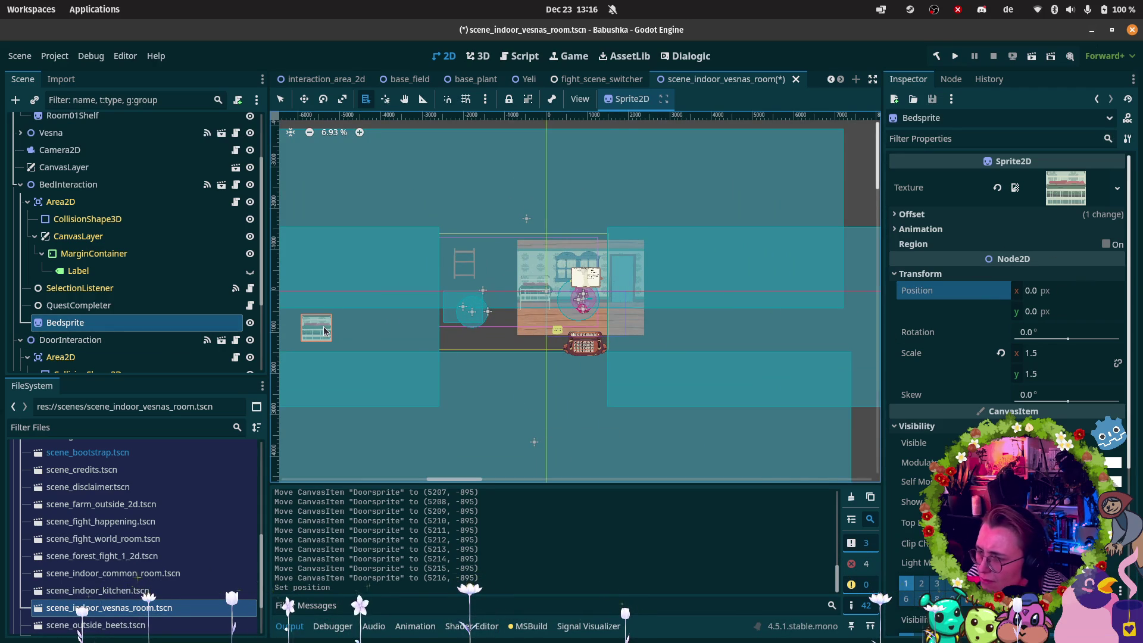
pyautogui.scroll(4, 334, 292)
pyautogui.click(304, 99)
pyautogui.moveTo(306, 344)
pyautogui.mouseDown()
pyautogui.moveTo(556, 311)
pyautogui.moveTo(519, 313)
pyautogui.mouseUp()
# Revert Bedsprite's offset and position to 0,0 so it sits at the interaction origin.
pyautogui.click(911, 214)
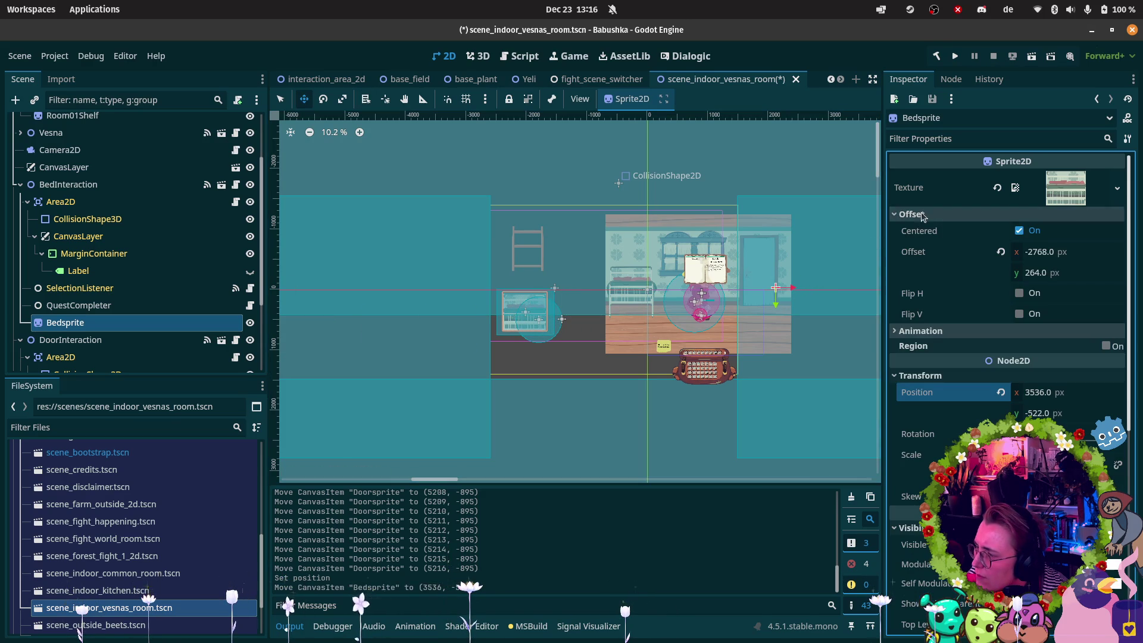
pyautogui.click(998, 252)
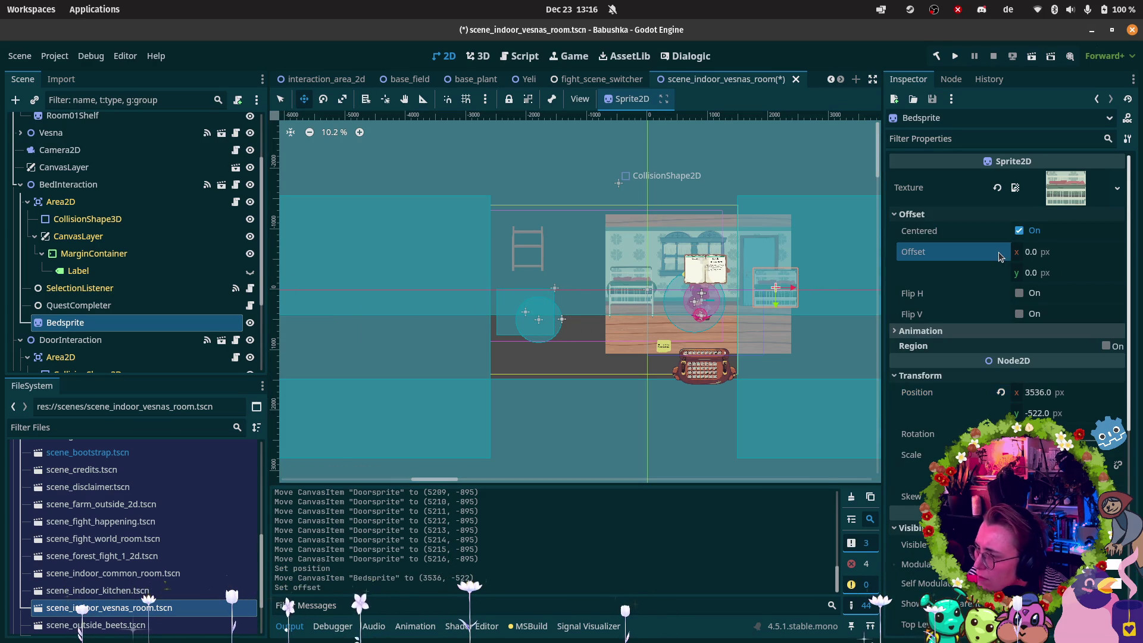
pyautogui.click(1000, 393)
pyautogui.scroll(2, 558, 322)
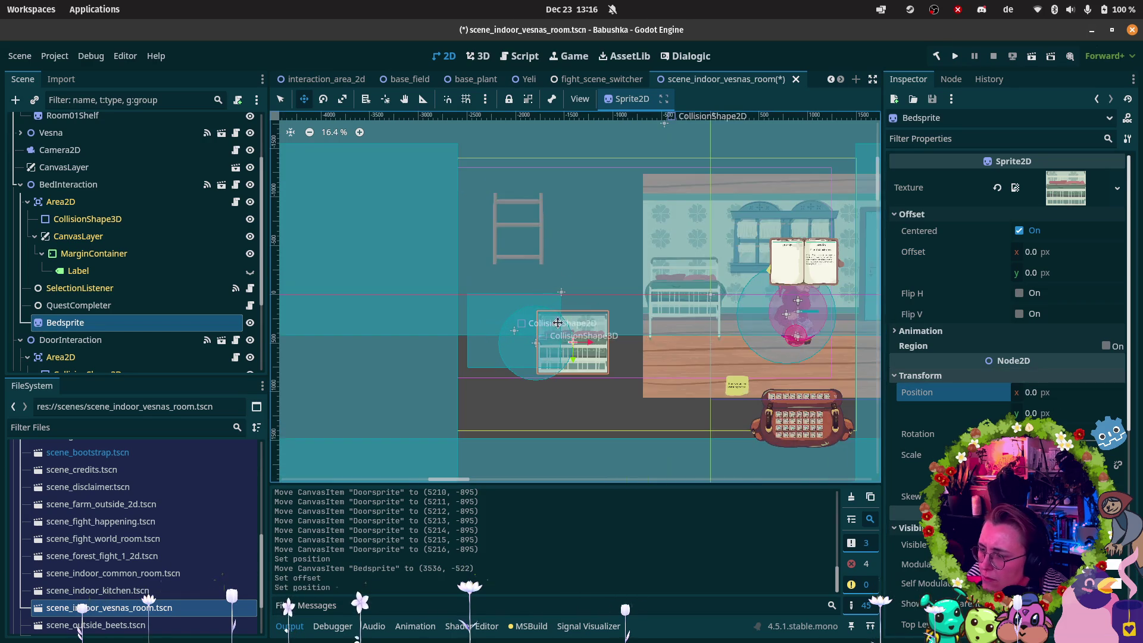
pyautogui.scroll(2, 558, 323)
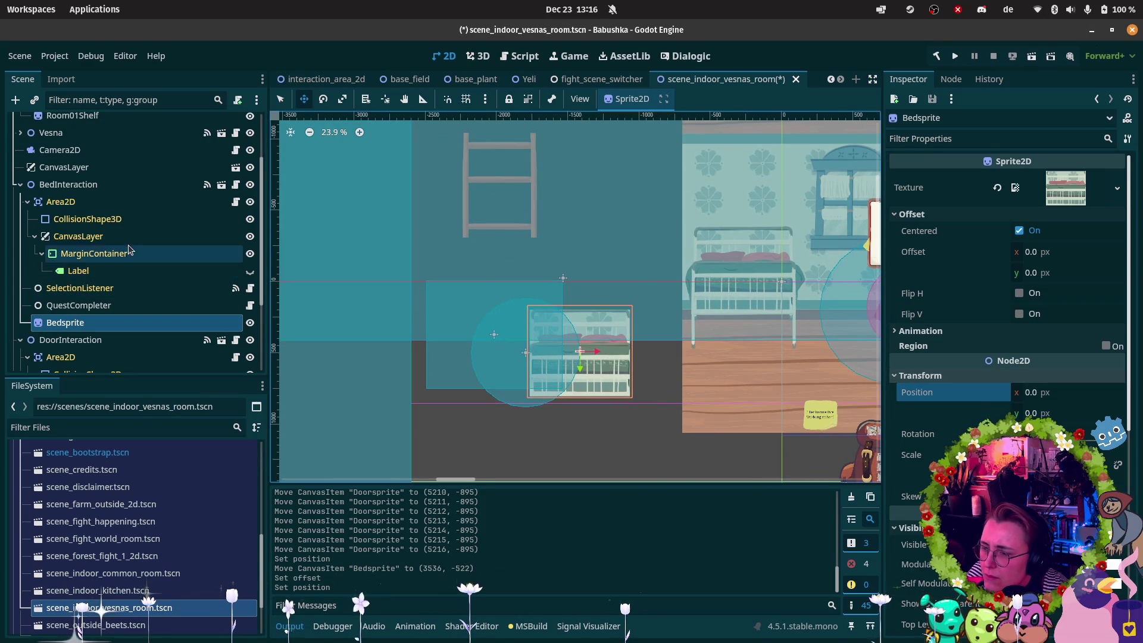
pyautogui.click(131, 221)
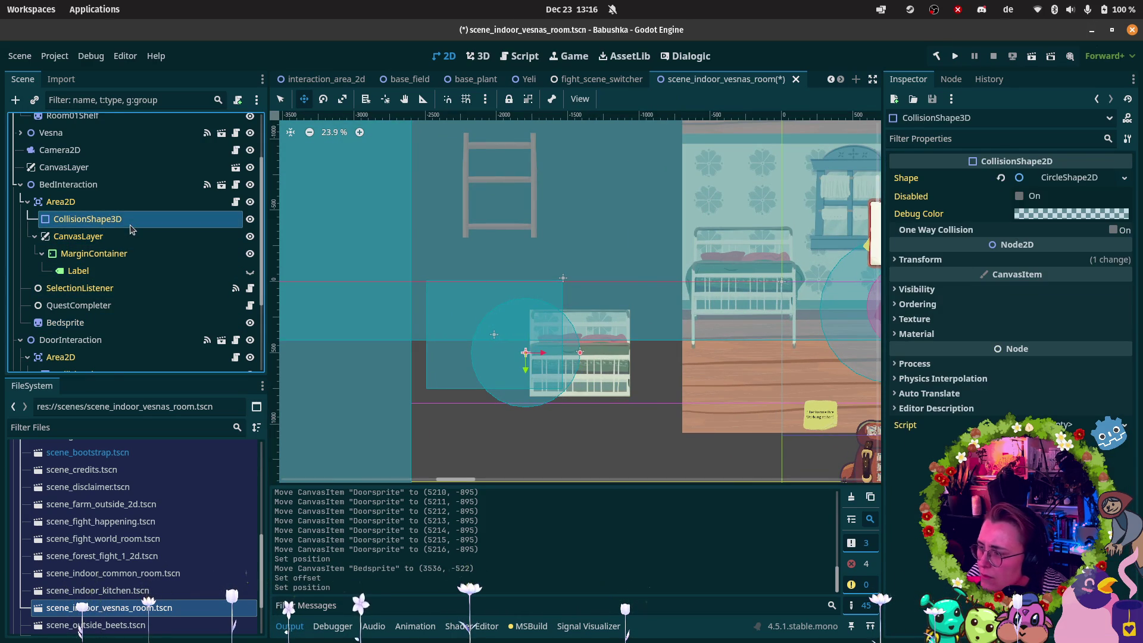
# Revert the bed collision circle's position to 0,0 and drag BedInteraction onto the bed.
pyautogui.click(942, 261)
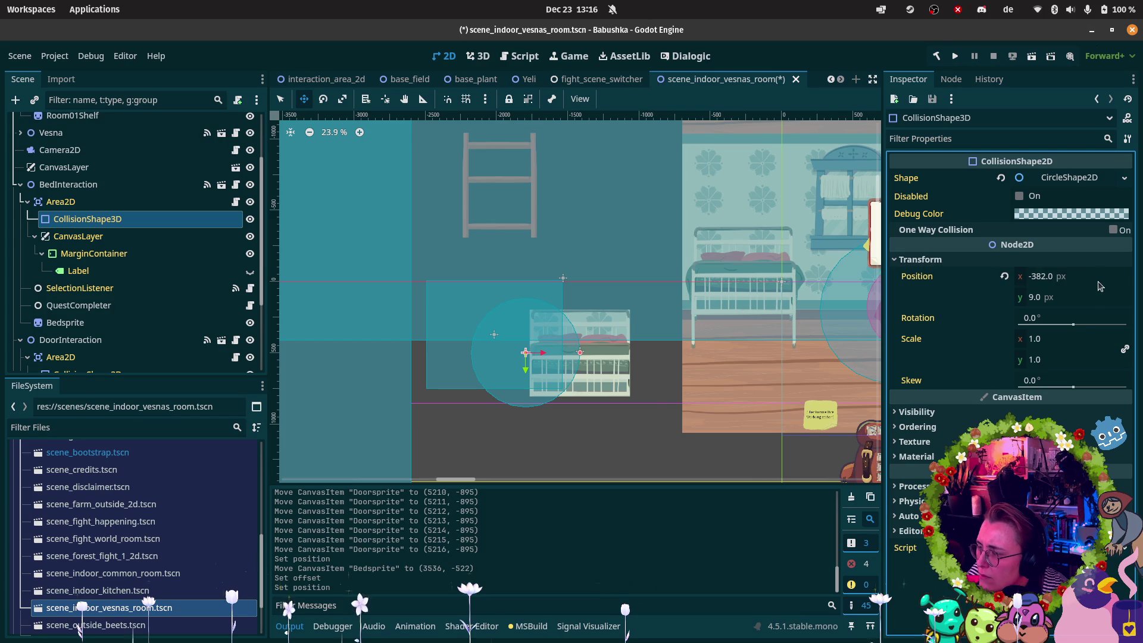
pyautogui.click(1004, 276)
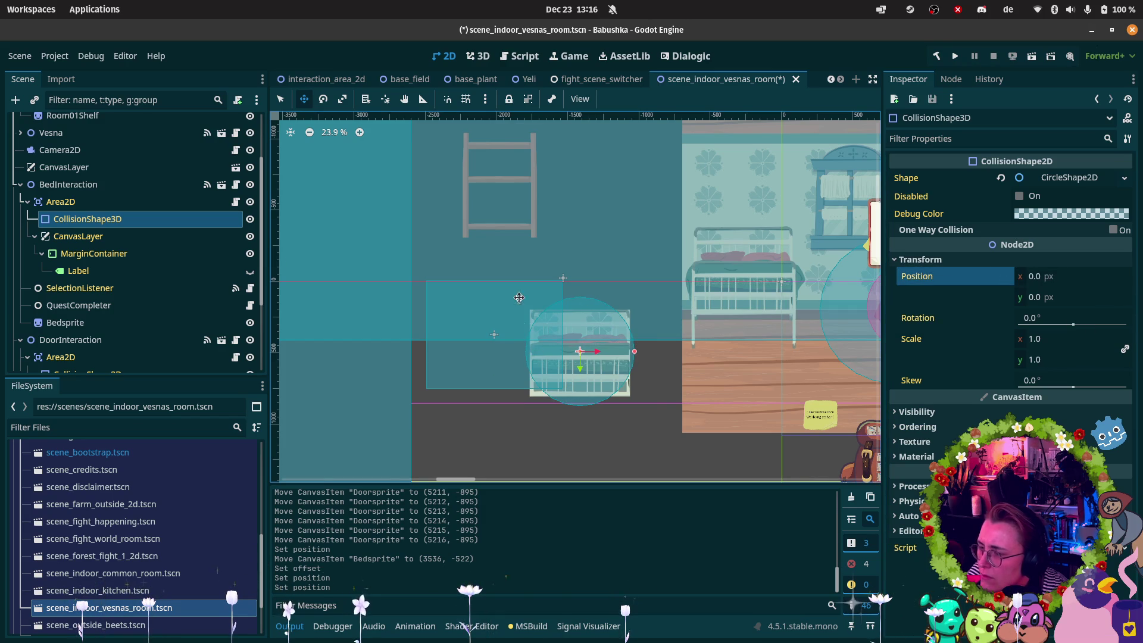
pyautogui.click(116, 186)
pyautogui.moveTo(582, 357)
pyautogui.mouseDown()
pyautogui.moveTo(661, 344)
pyautogui.moveTo(752, 276)
pyautogui.moveTo(741, 283)
pyautogui.mouseUp()
# Nudge BedInteraction with arrow keys until its circle centres on the bed at x -268.
pyautogui.scroll(10, 741, 283)
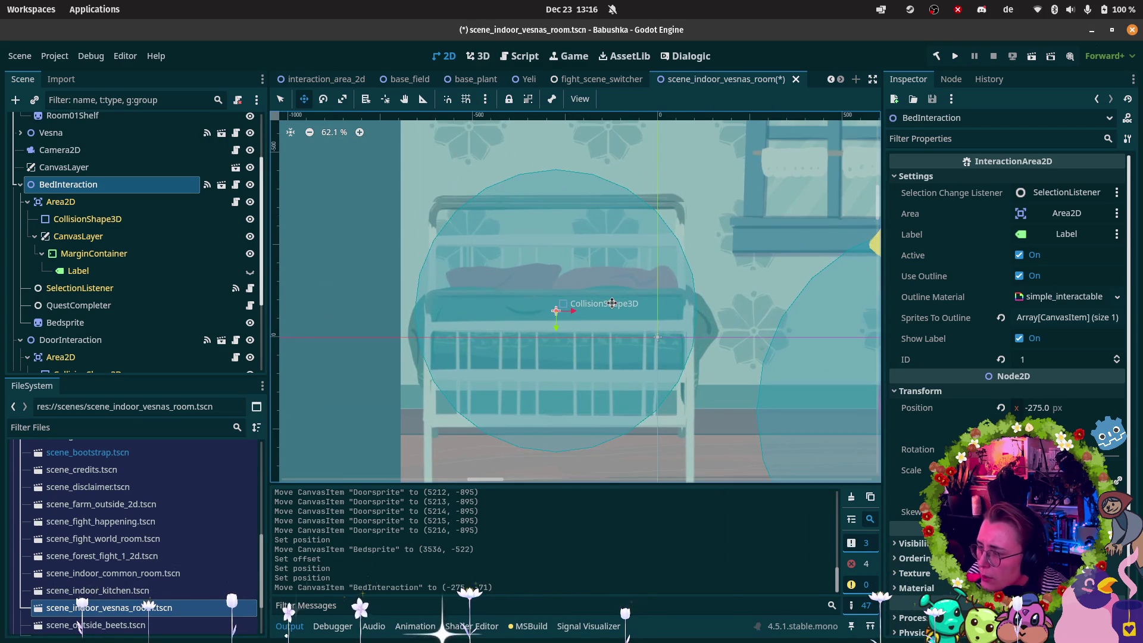
pyautogui.press('Up')
pyautogui.press('Up')
pyautogui.press('Up')
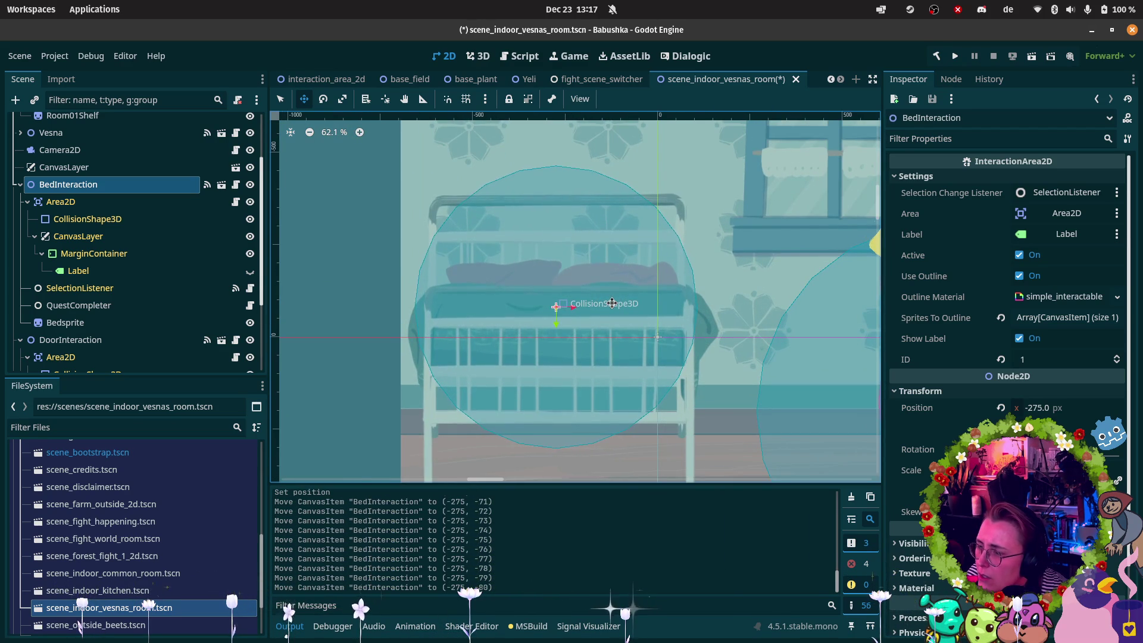
pyautogui.press('Up')
pyautogui.press('Up')
pyautogui.press('Up')
pyautogui.press('Up')
pyautogui.press('Up')
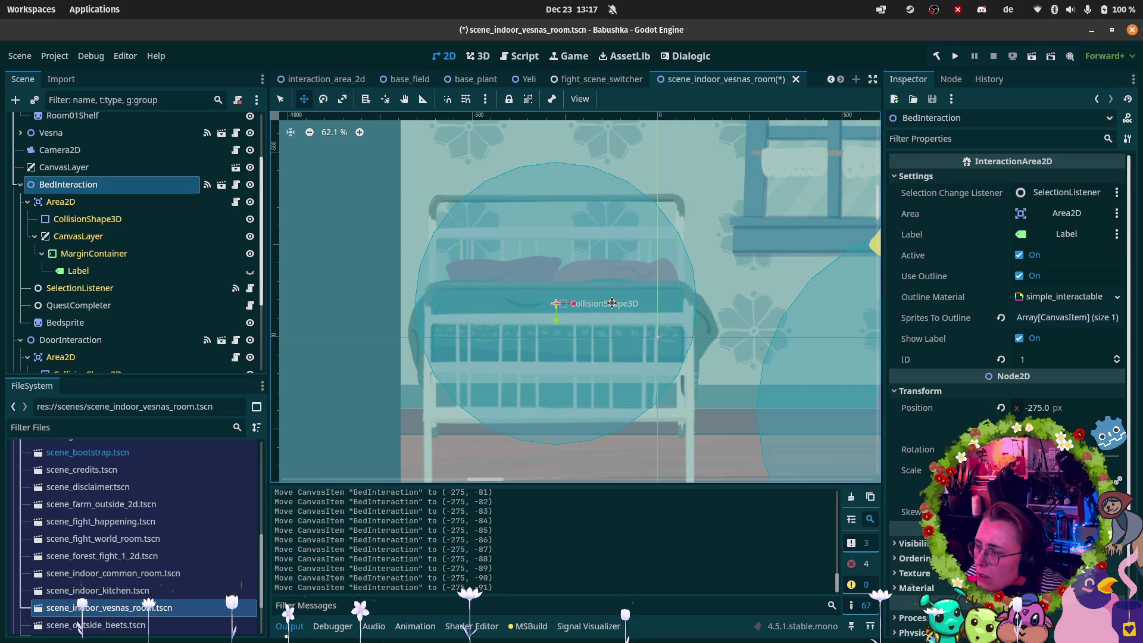
pyautogui.press('Right')
pyautogui.press('Right')
pyautogui.press('Right')
pyautogui.press('Right')
pyautogui.press('Right')
pyautogui.press('Right')
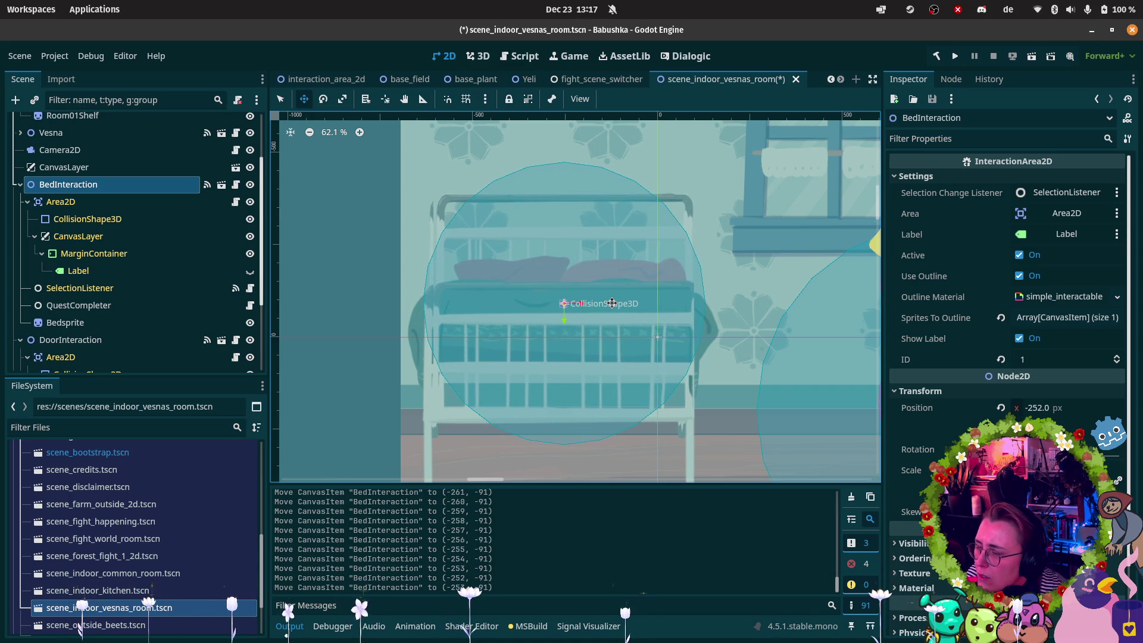
pyautogui.press('Left')
pyautogui.press('Left')
pyautogui.press('Left')
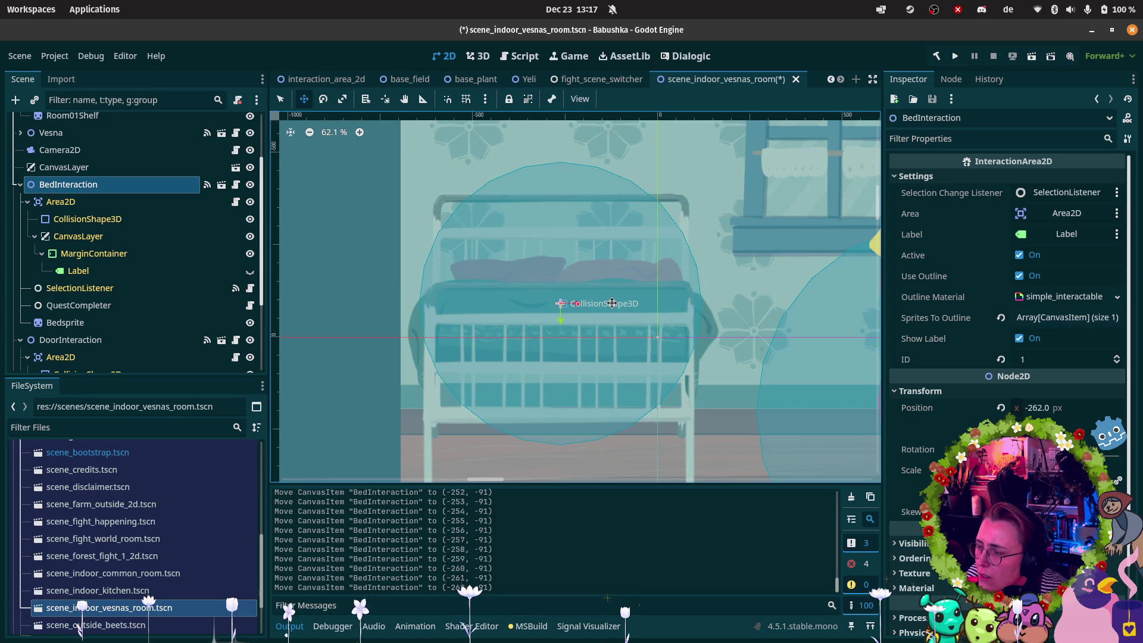
pyautogui.press('Left')
pyautogui.press('Left')
pyautogui.press('Left')
pyautogui.press('Down')
pyautogui.press('Down')
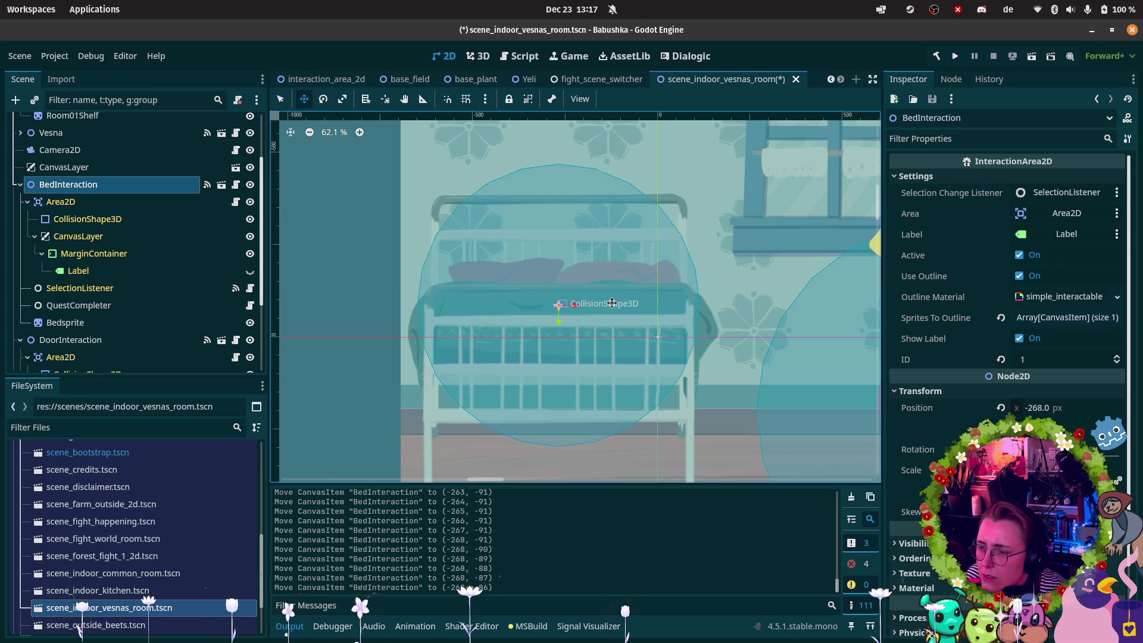
pyautogui.press('Down')
pyautogui.press('Down')
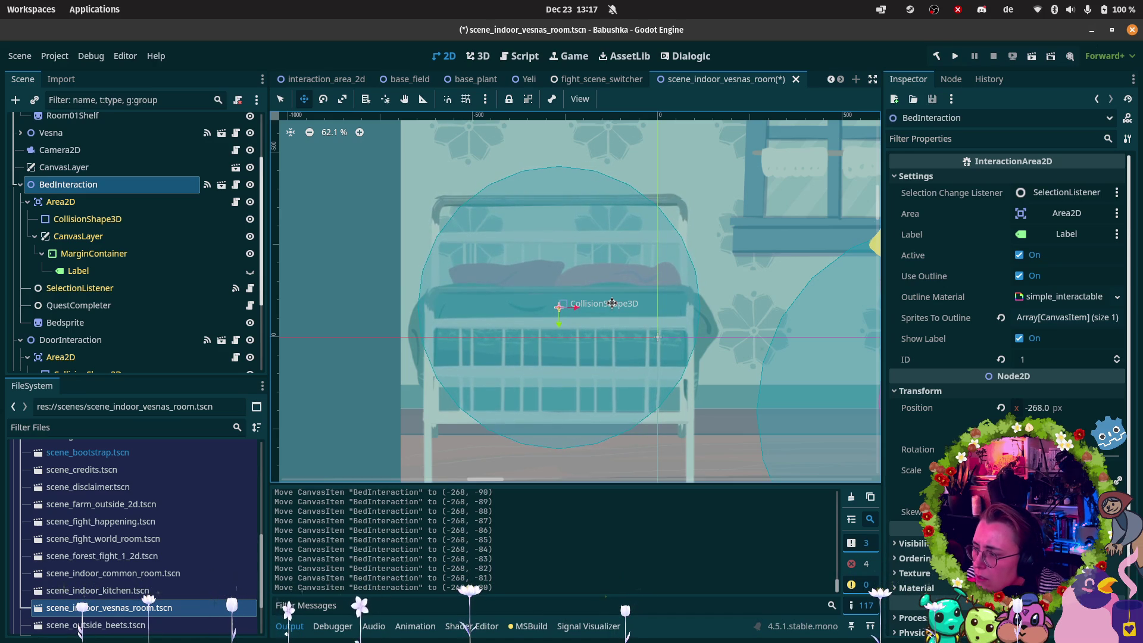
pyautogui.press('Down')
pyautogui.press('Down')
pyautogui.press('Up')
pyautogui.press('Up')
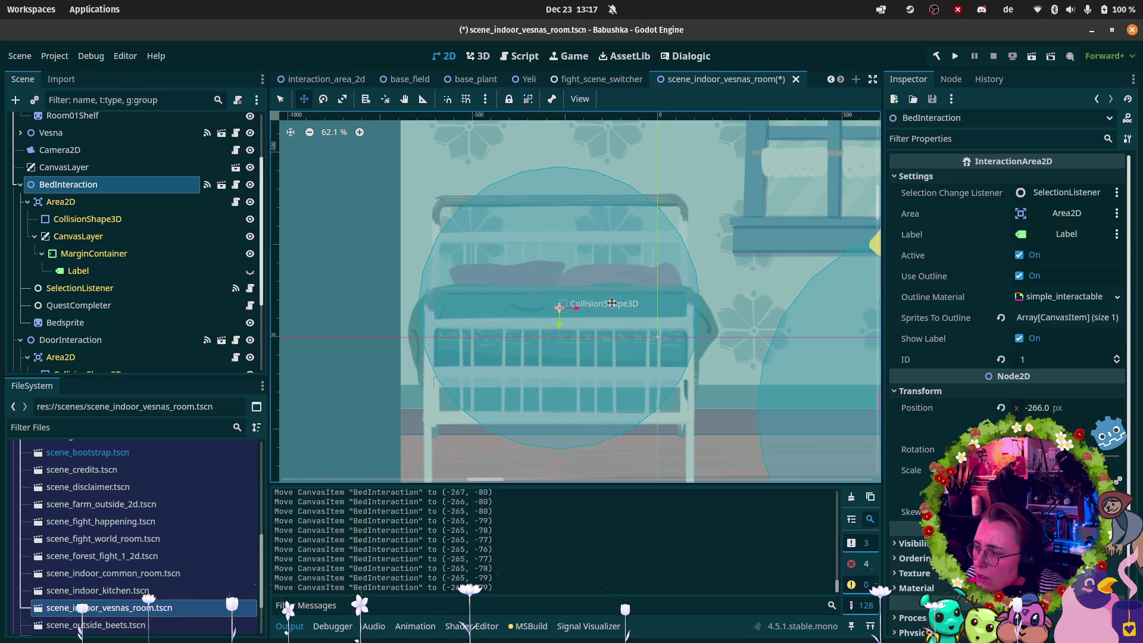
pyautogui.press('Up')
pyautogui.press('Up')
pyautogui.press('Up')
pyautogui.press('Up')
pyautogui.press('Up')
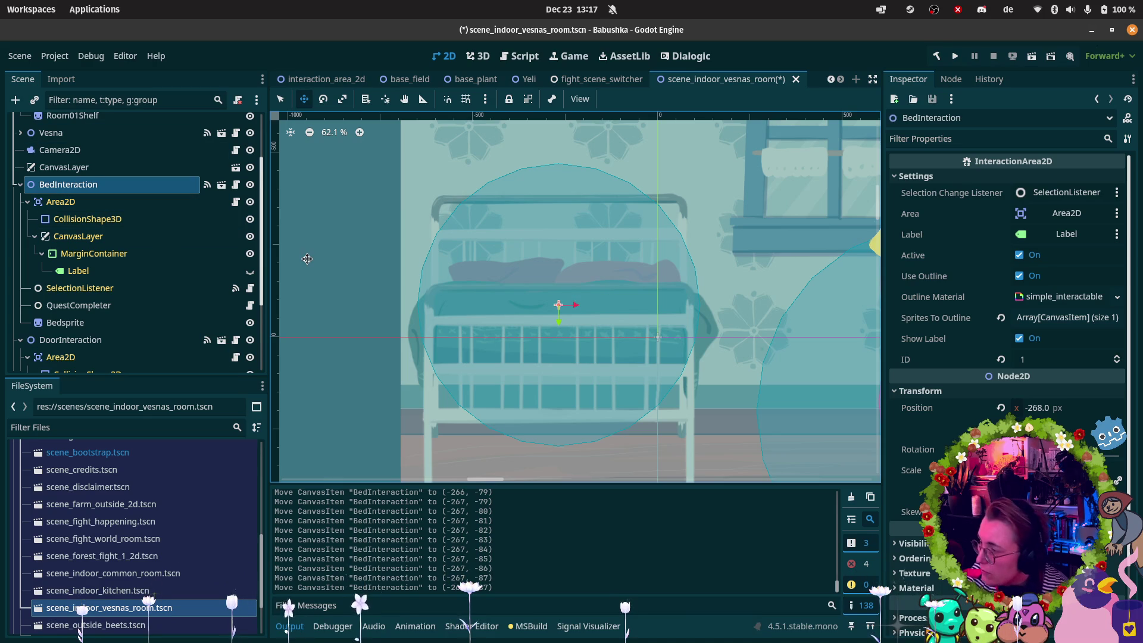
pyautogui.scroll(-5, 701, 292)
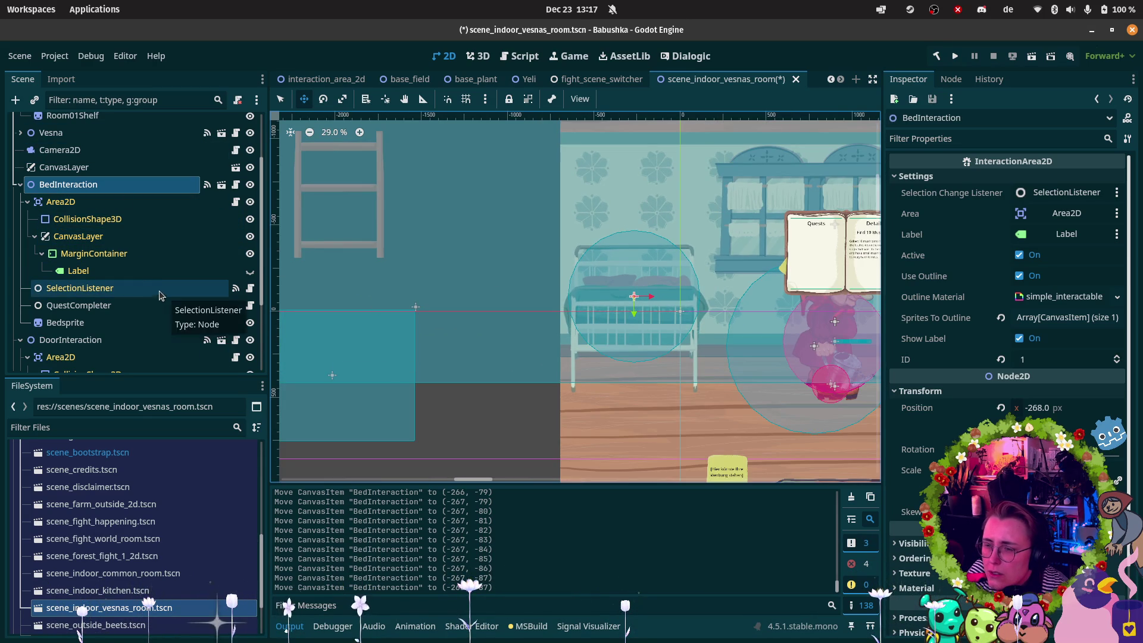
# Revert Doorsprite's offset and position to 0,0.
pyautogui.click(20, 185)
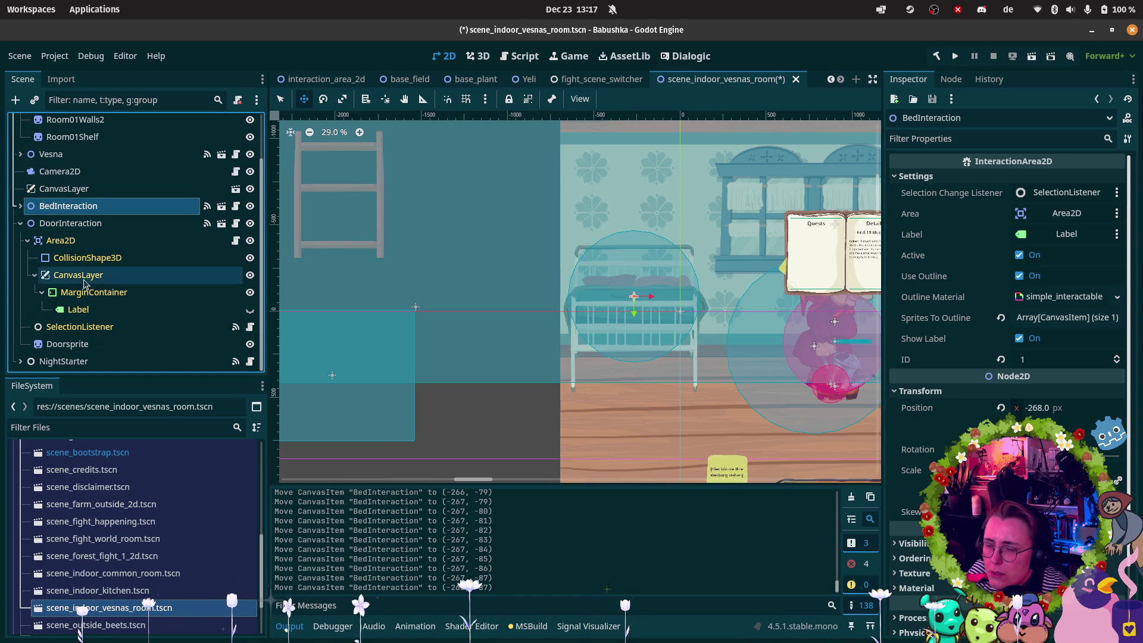
pyautogui.click(67, 344)
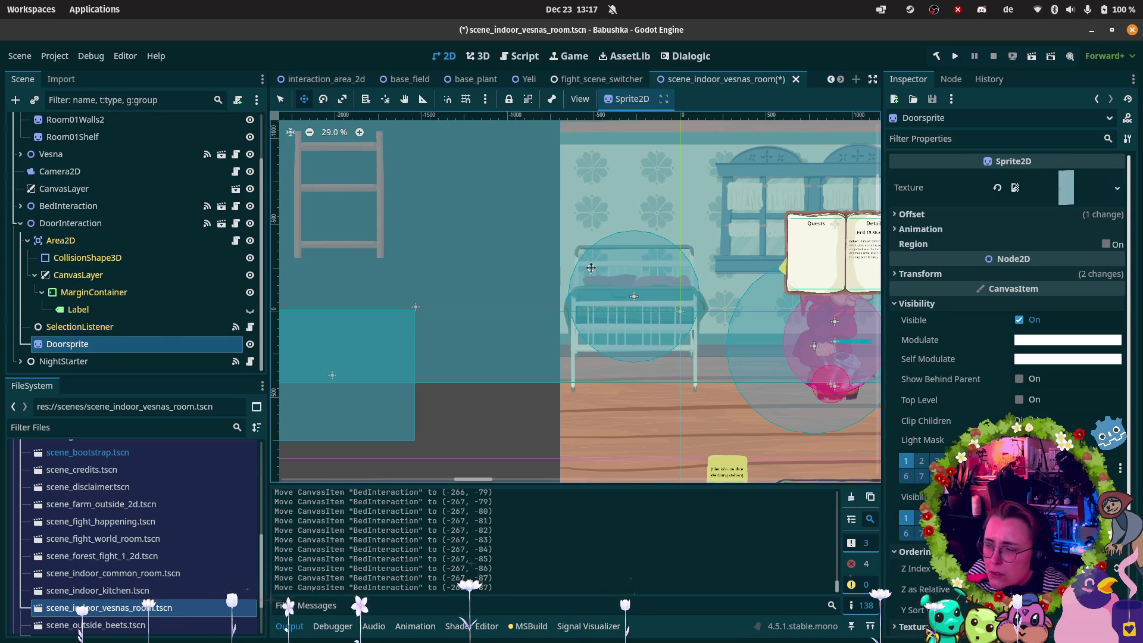
pyautogui.click(911, 214)
pyautogui.click(1002, 252)
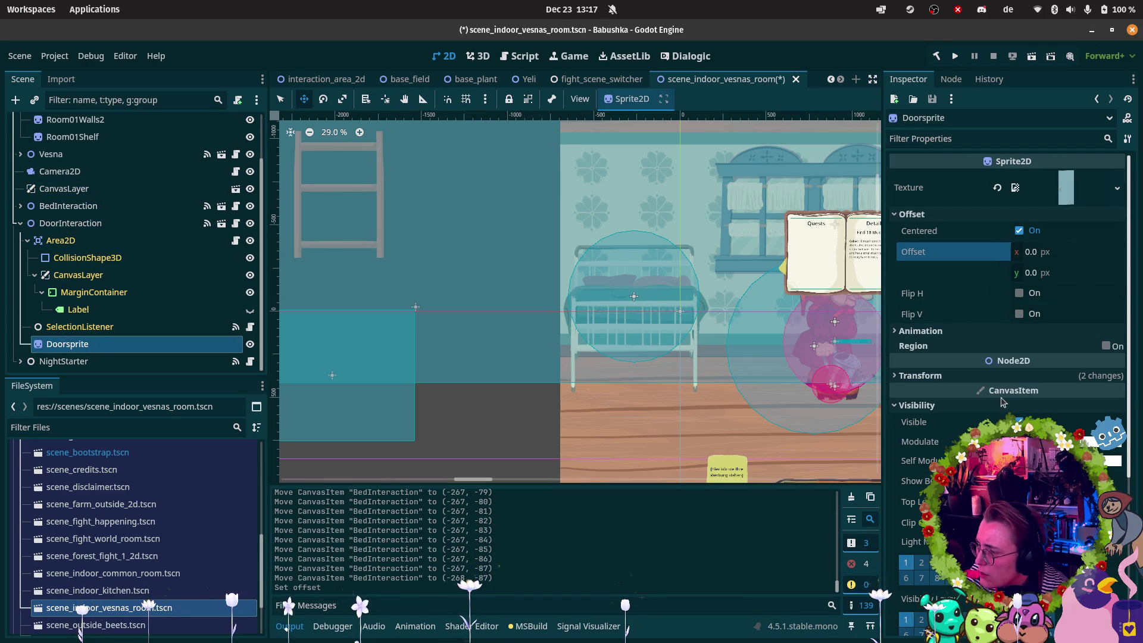
pyautogui.click(920, 375)
pyautogui.click(1000, 394)
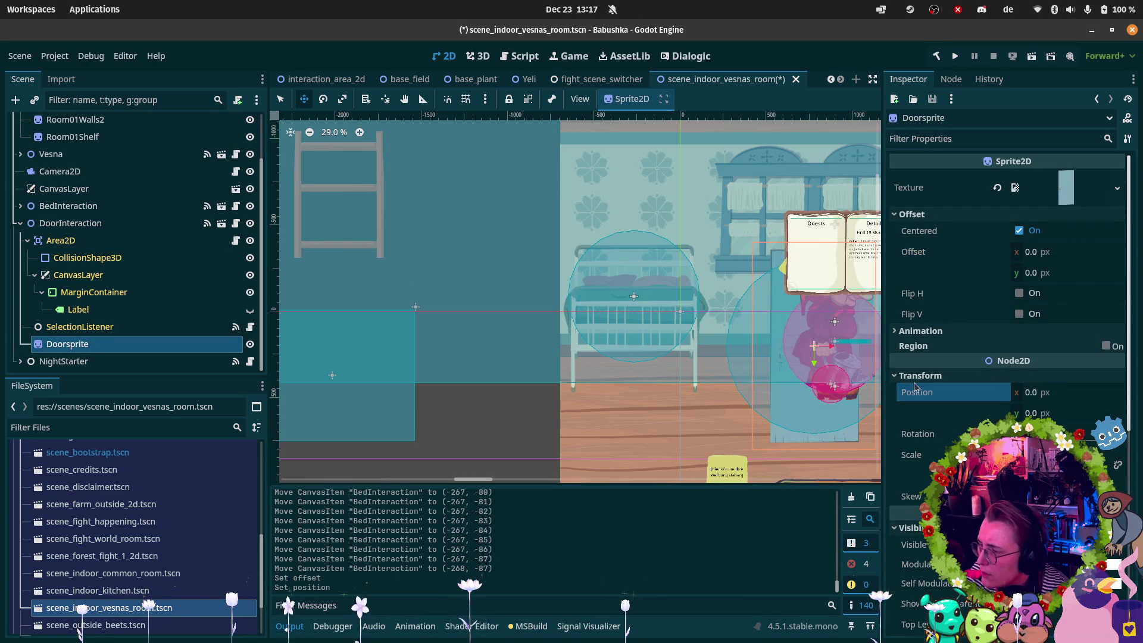
# Check the door Area2D and collision shape transforms, then select DoorInteraction.
pyautogui.scroll(-3, 673, 346)
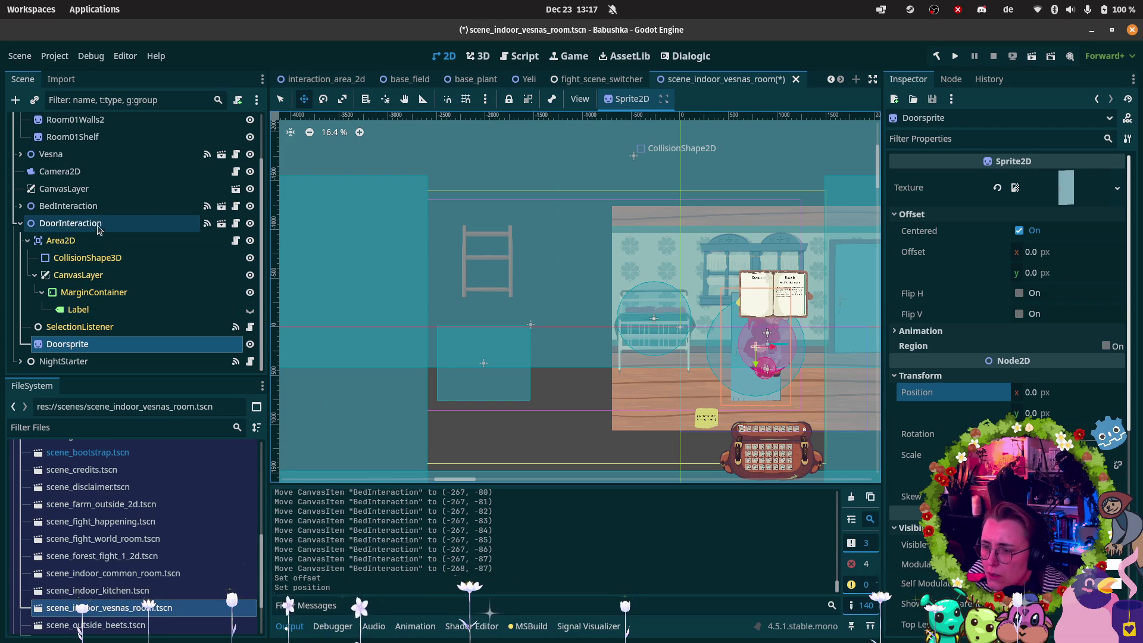
pyautogui.click(90, 241)
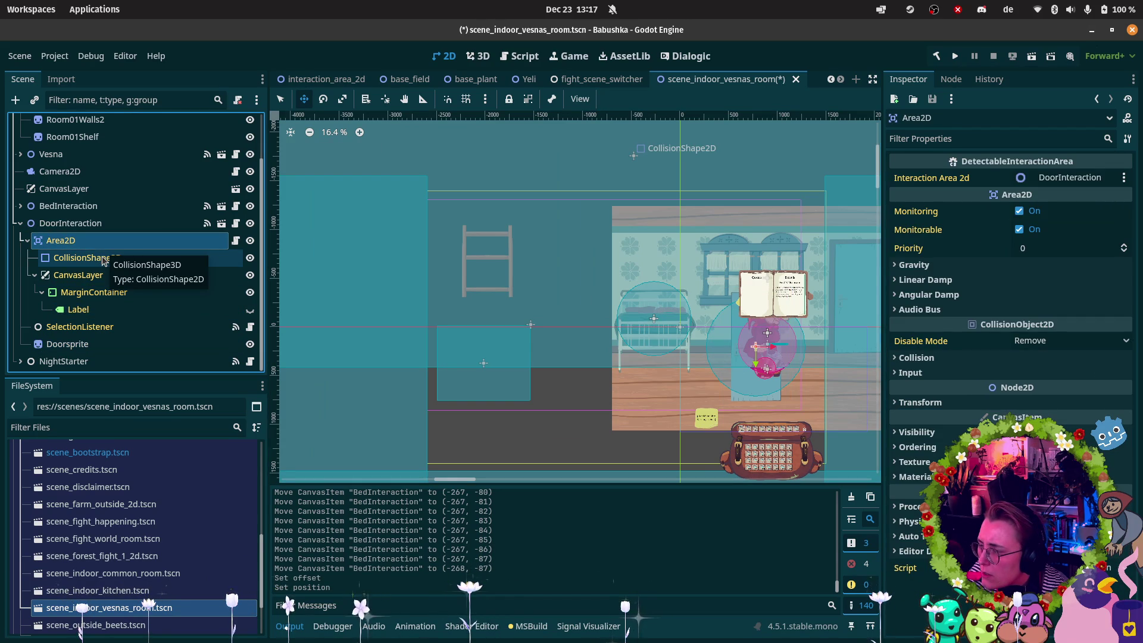
pyautogui.click(920, 402)
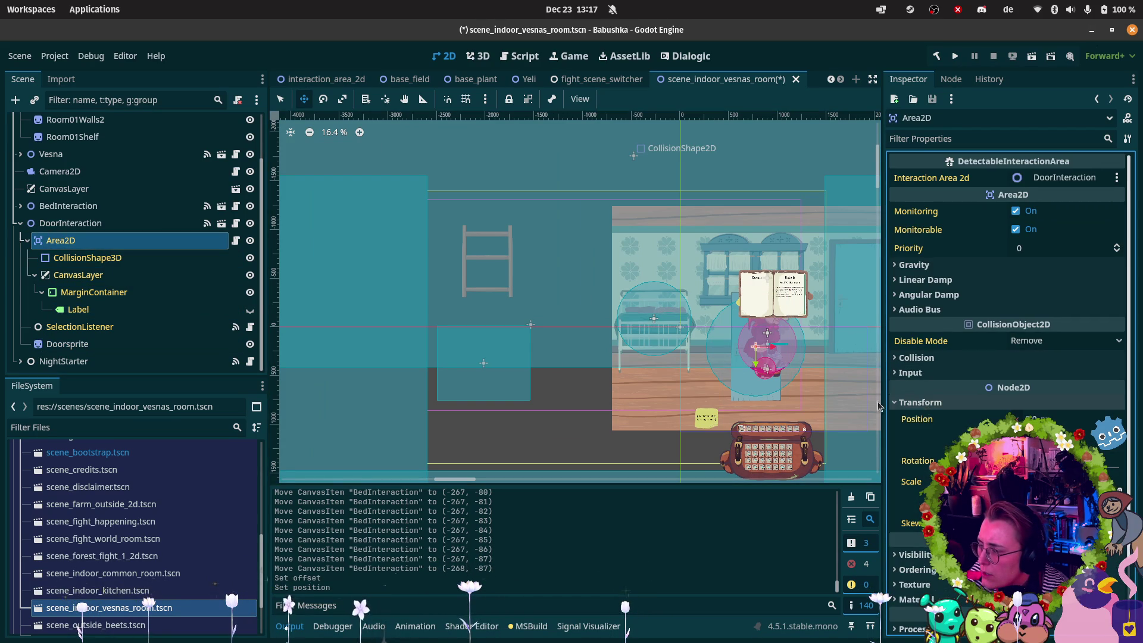
pyautogui.click(162, 258)
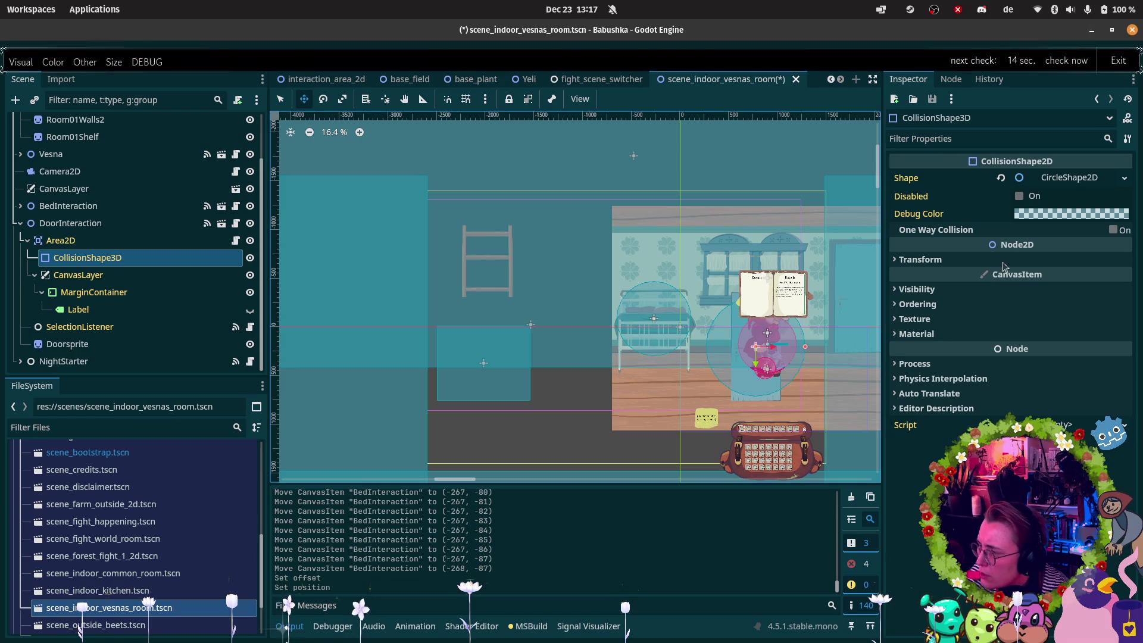
pyautogui.click(920, 259)
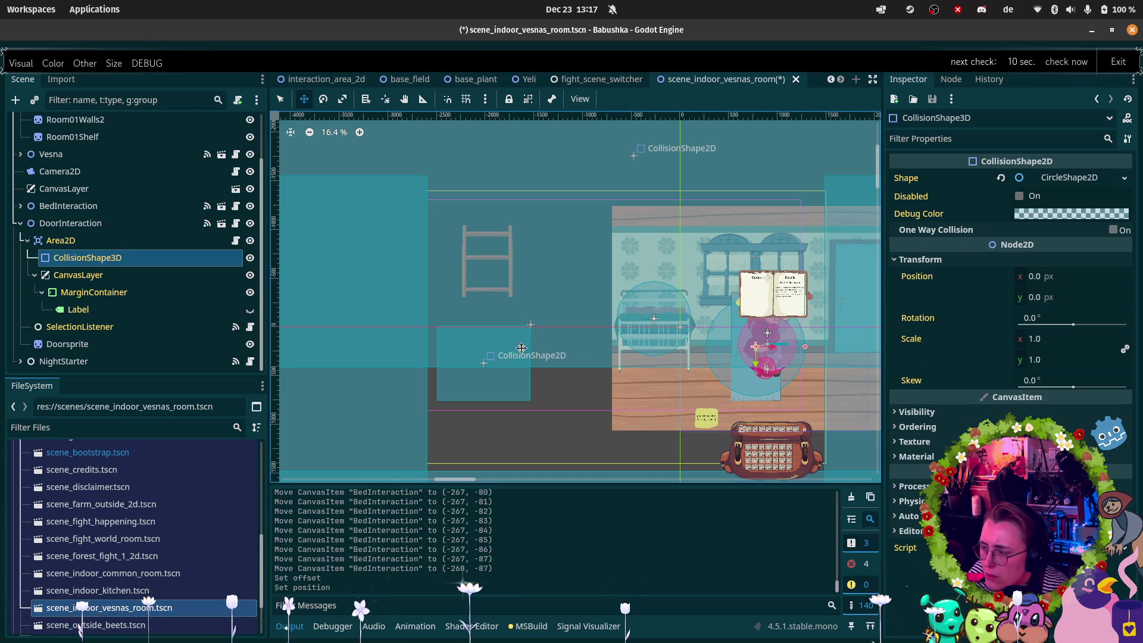
pyautogui.hscroll(3, 535, 351)
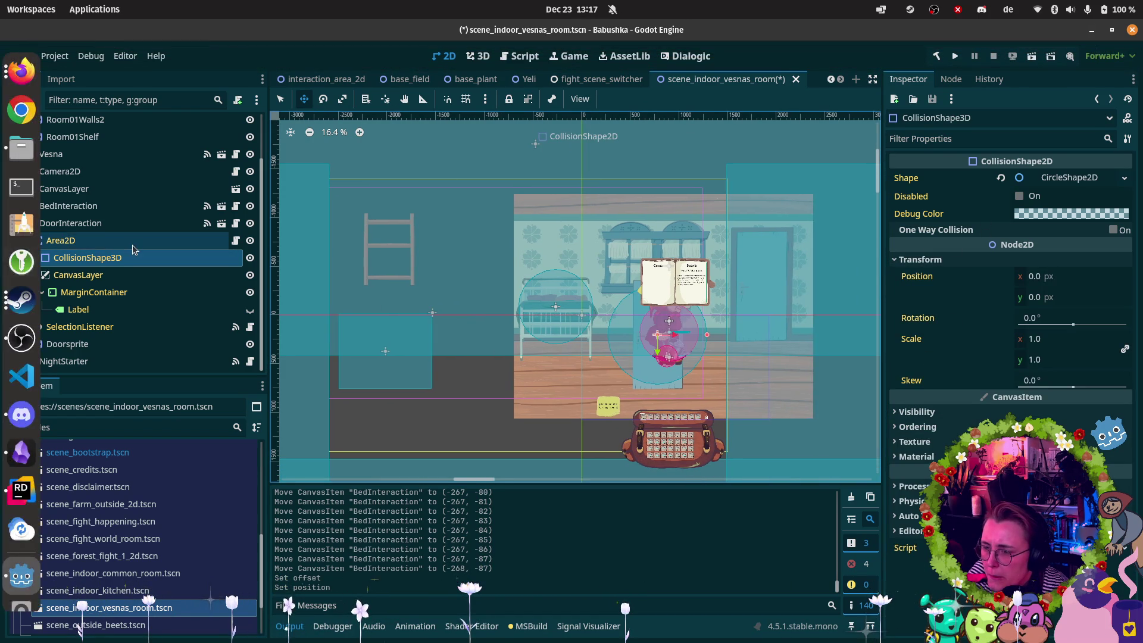
pyautogui.click(108, 232)
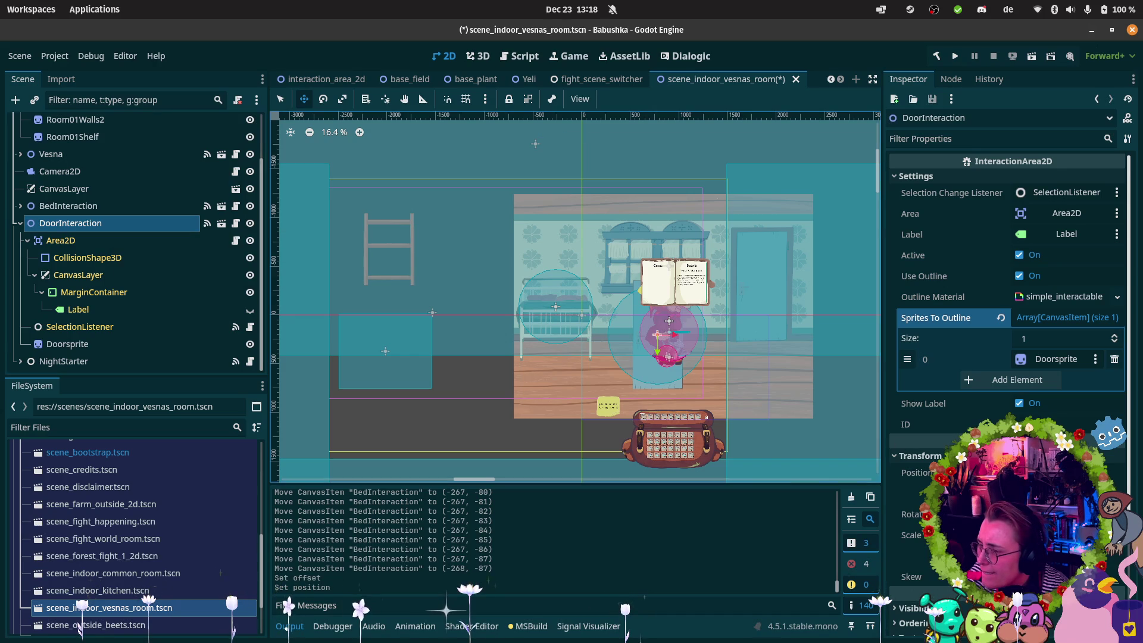
# Inspect the door nodes and reset DoorInteraction's position to the origin.
pyautogui.click(117, 348)
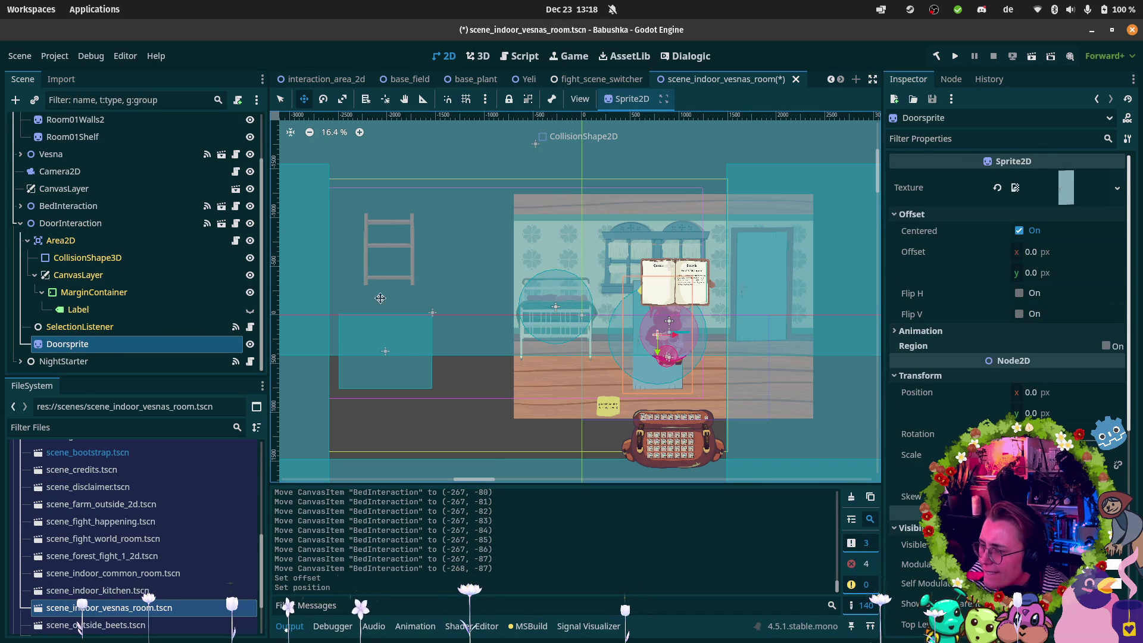
pyautogui.click(114, 258)
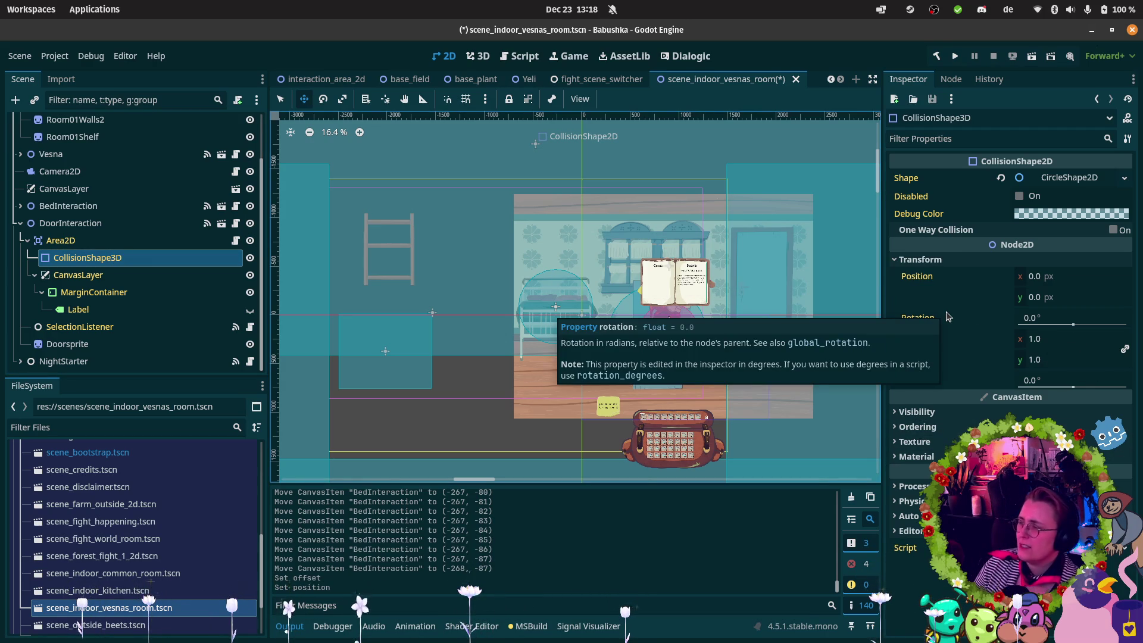
pyautogui.click(82, 246)
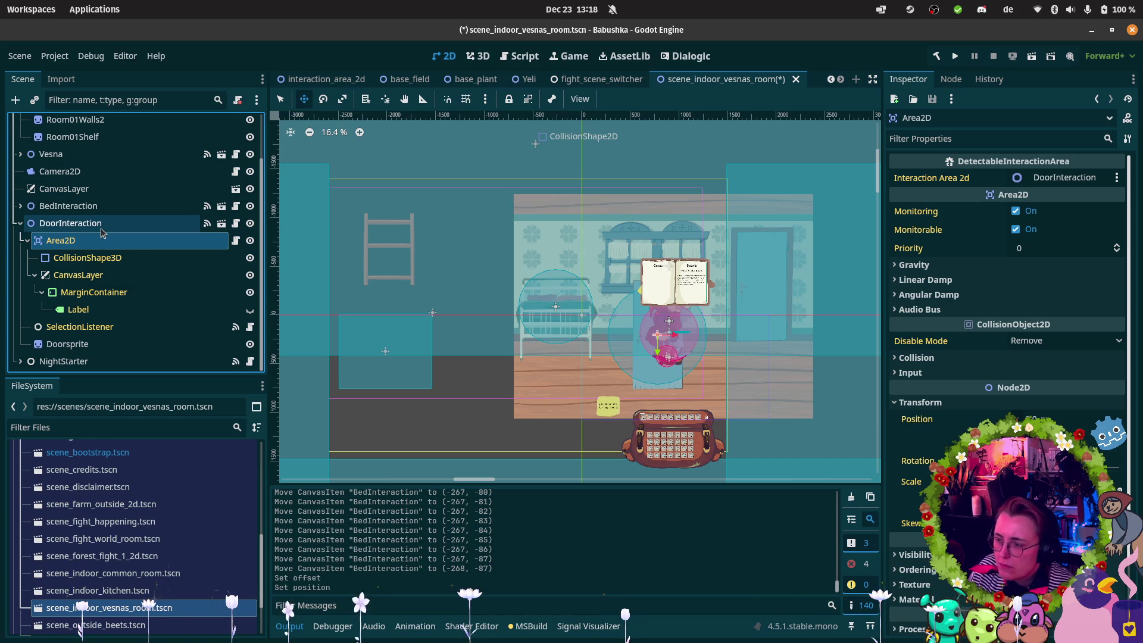
pyautogui.click(102, 226)
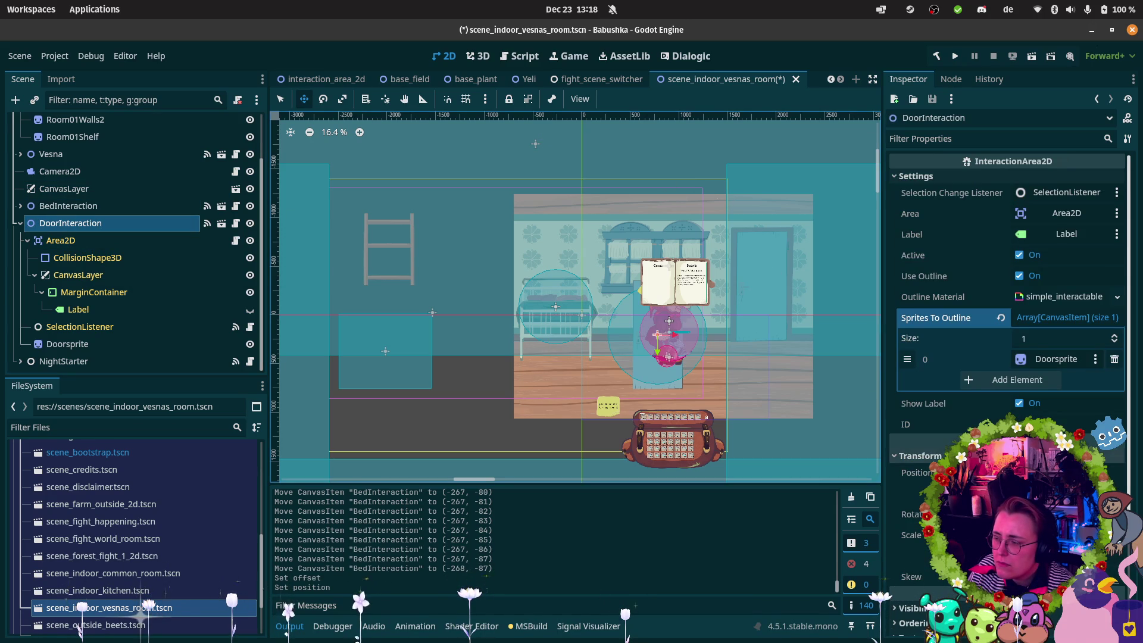
pyautogui.click(923, 473)
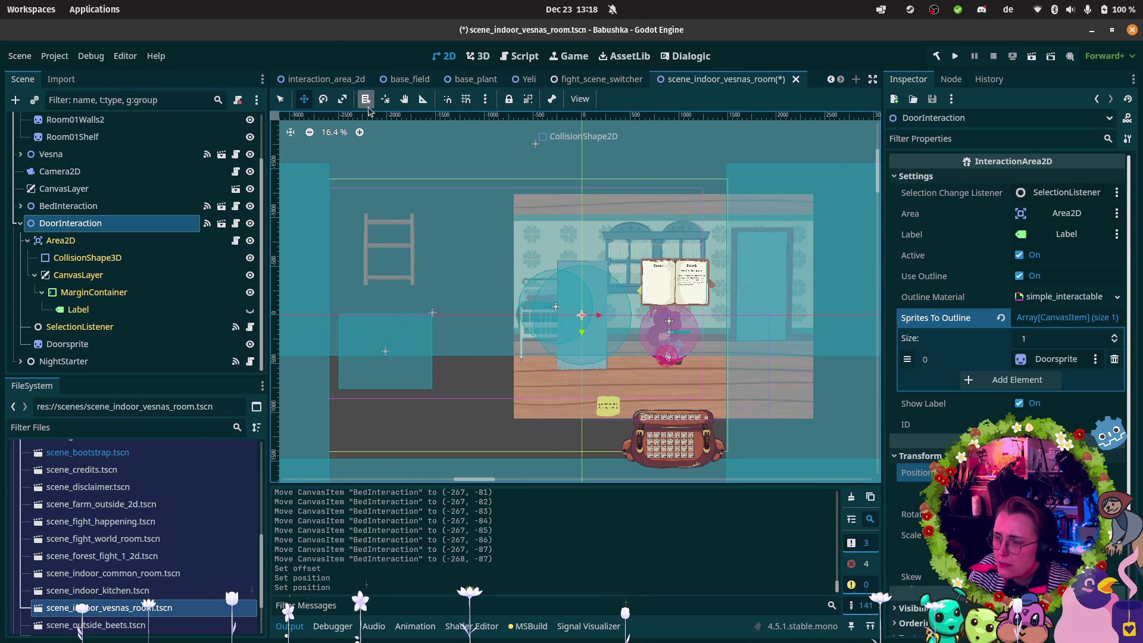
pyautogui.keyDown('alt'); pyautogui.rightClick(390, 351); pyautogui.keyUp('alt')
pyautogui.click(427, 364)
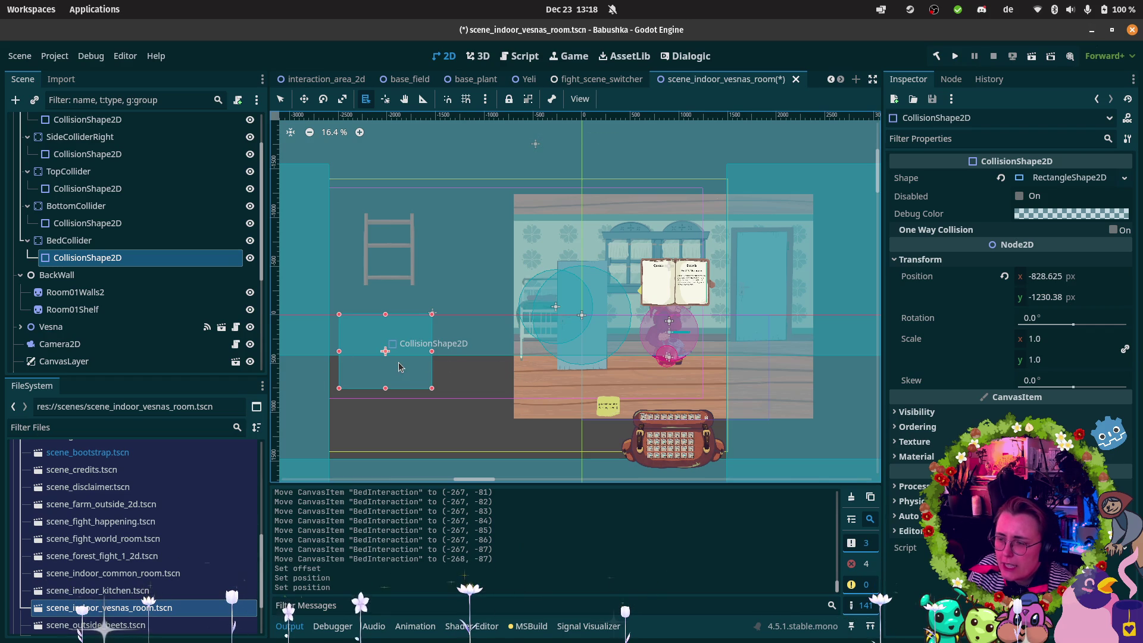
# Drag DoorInteraction onto the door and nudge it to about (1841, -296).
pyautogui.scroll(2, 146, 217)
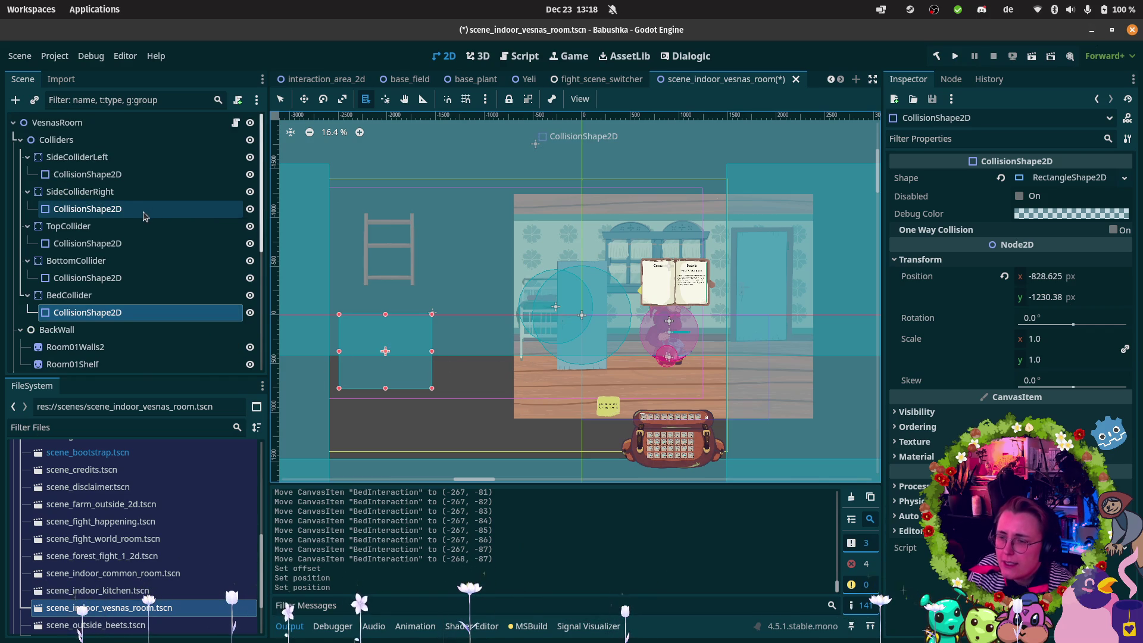
pyautogui.scroll(-4, 145, 217)
pyautogui.scroll(-4, 82, 307)
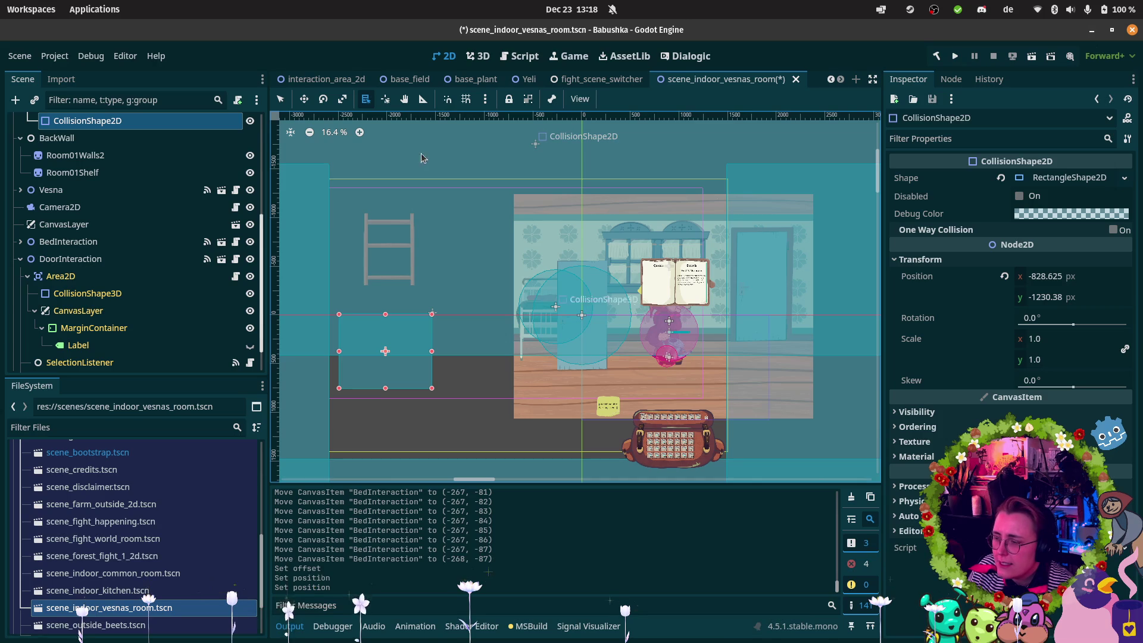
pyautogui.click(101, 272)
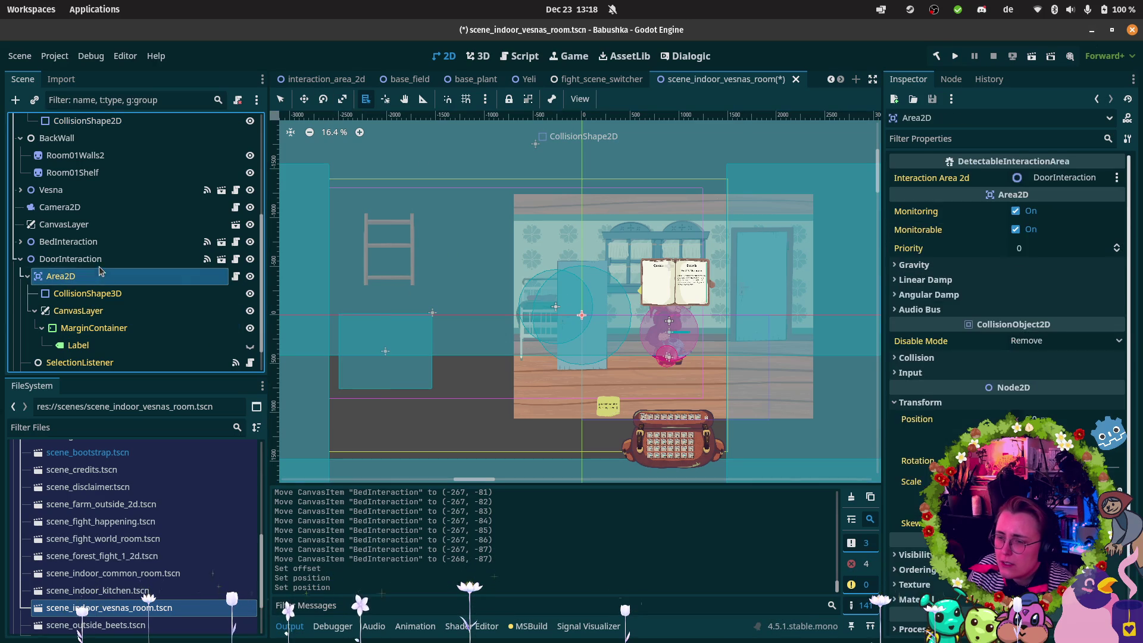
pyautogui.click(101, 260)
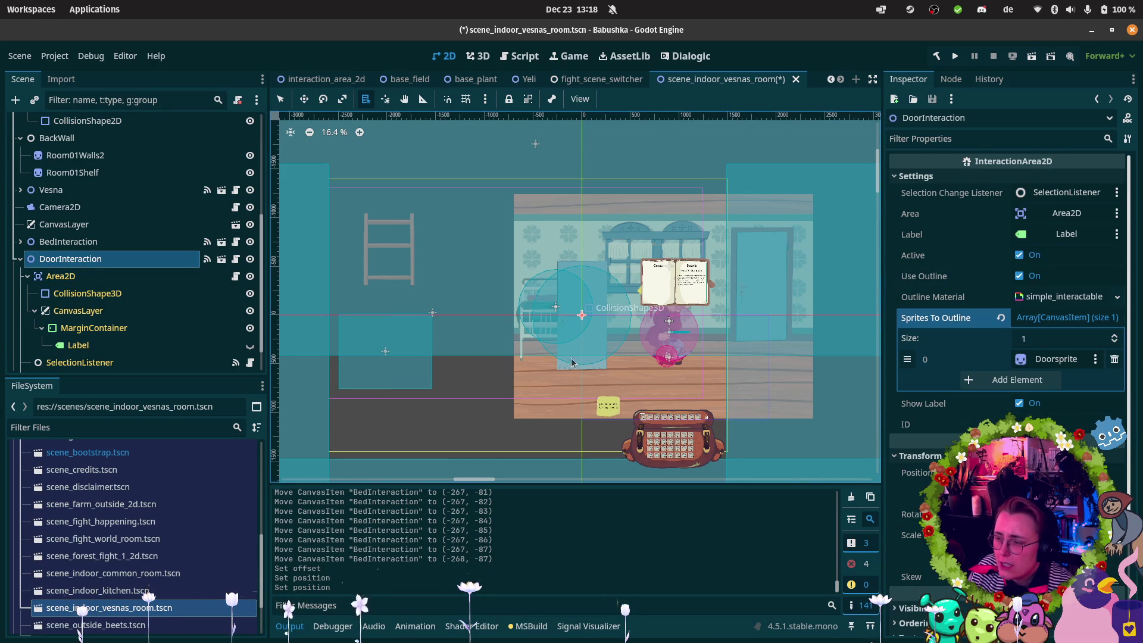
pyautogui.moveTo(581, 347); pyautogui.dragTo(757, 319)
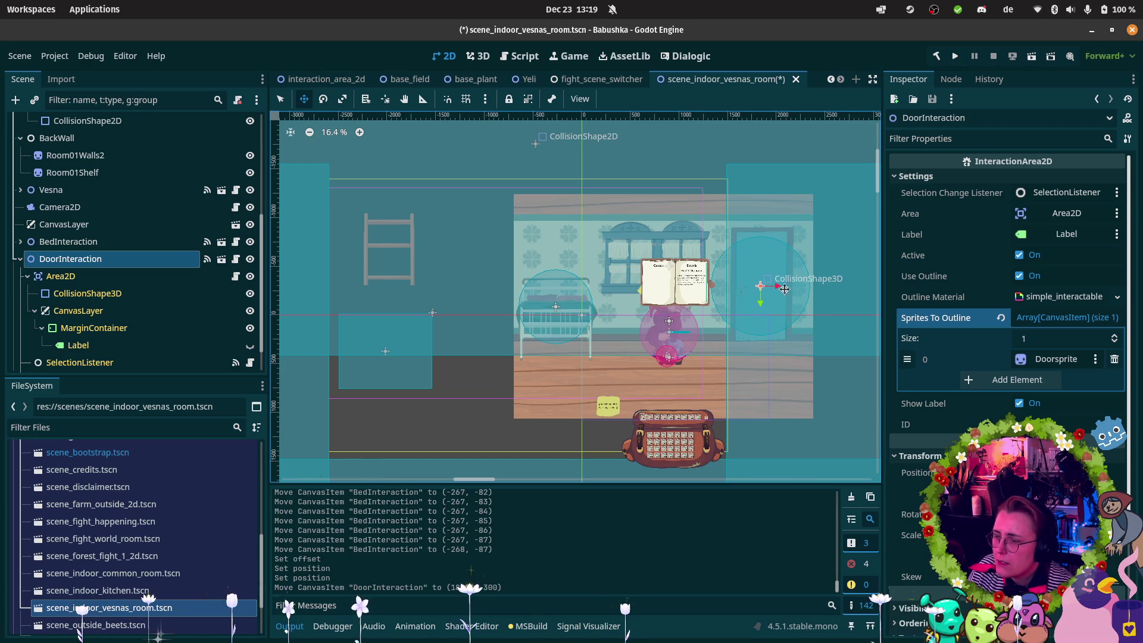
pyautogui.scroll(8, 797, 291)
pyautogui.scroll(-2, 798, 299)
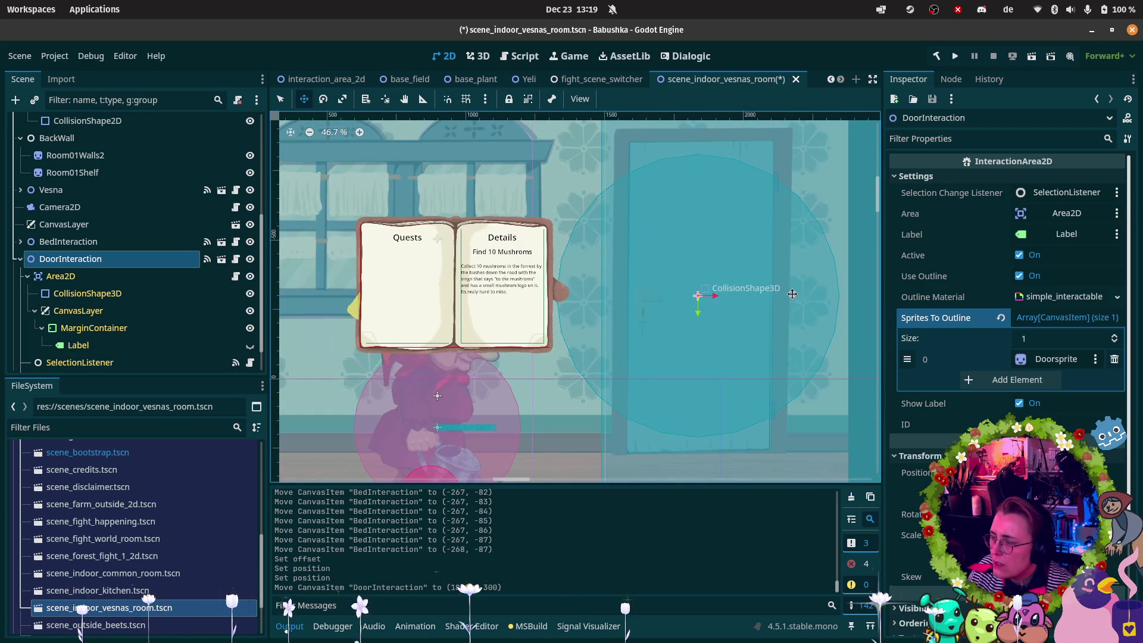
pyautogui.press('Down')
pyautogui.press('Down')
pyautogui.press('Right')
pyautogui.press('Right')
pyautogui.press('Right')
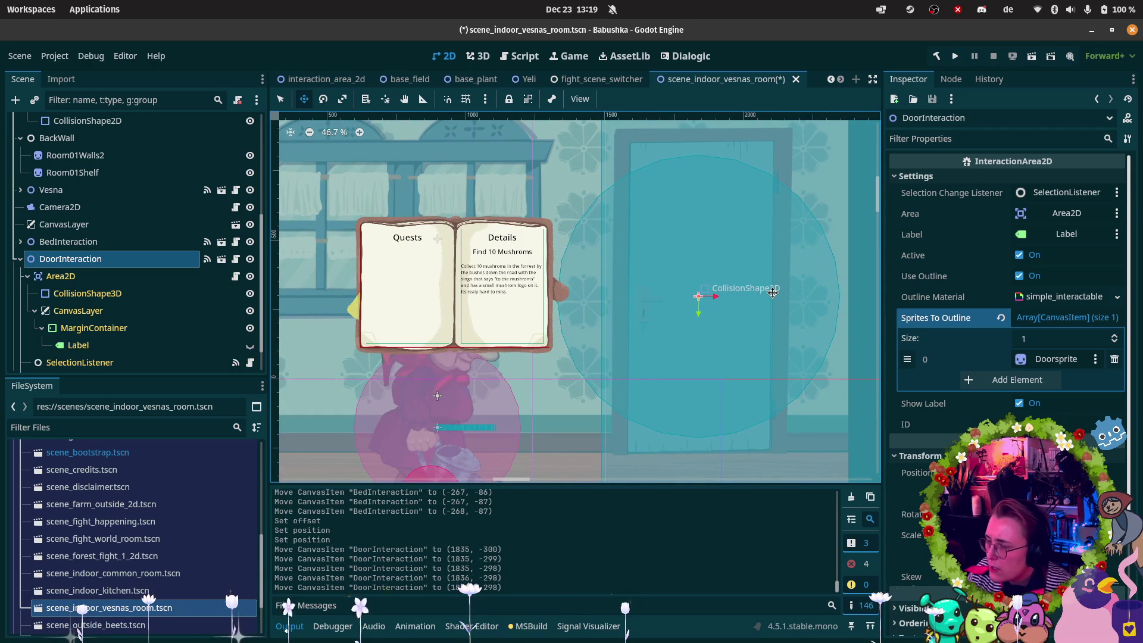
pyautogui.press('Right')
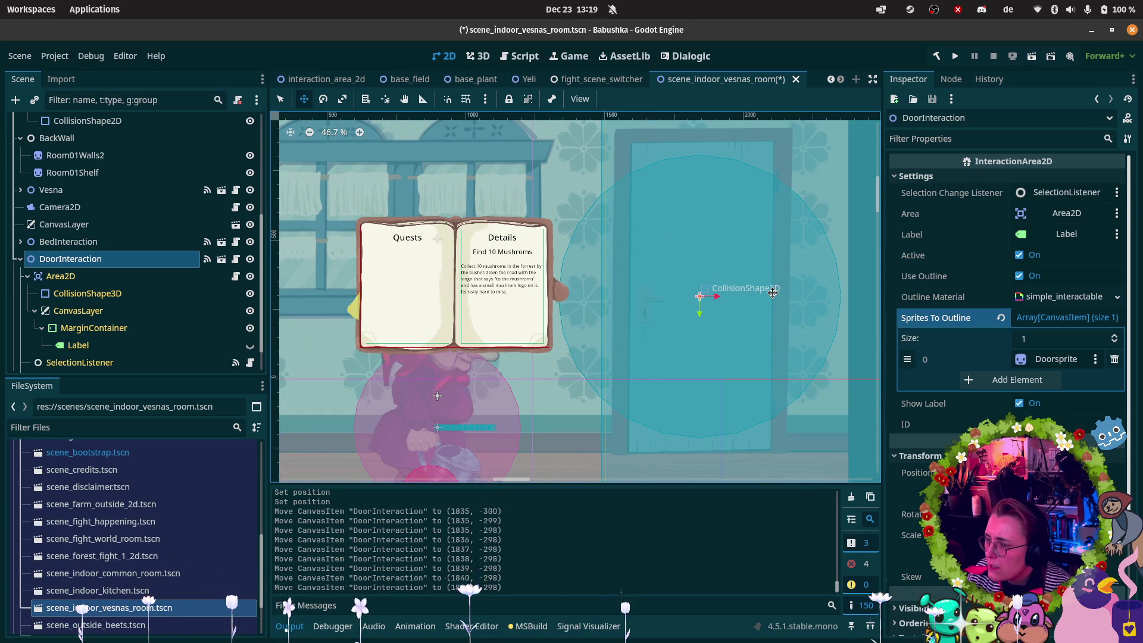
pyautogui.press('Down')
pyautogui.press('Down')
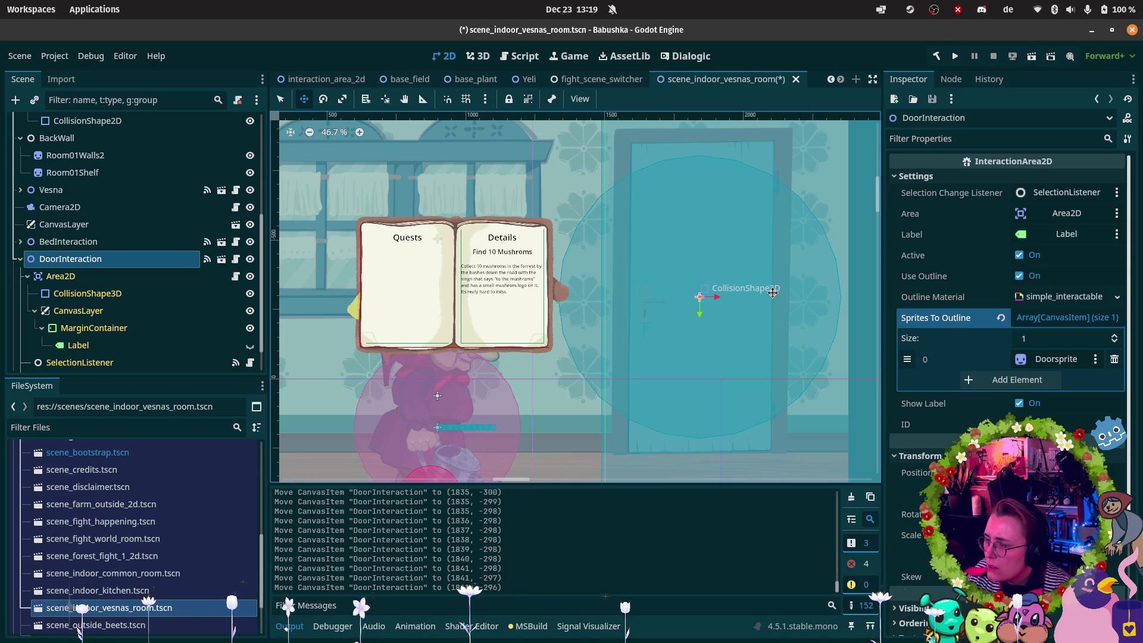
pyautogui.scroll(5, 773, 293)
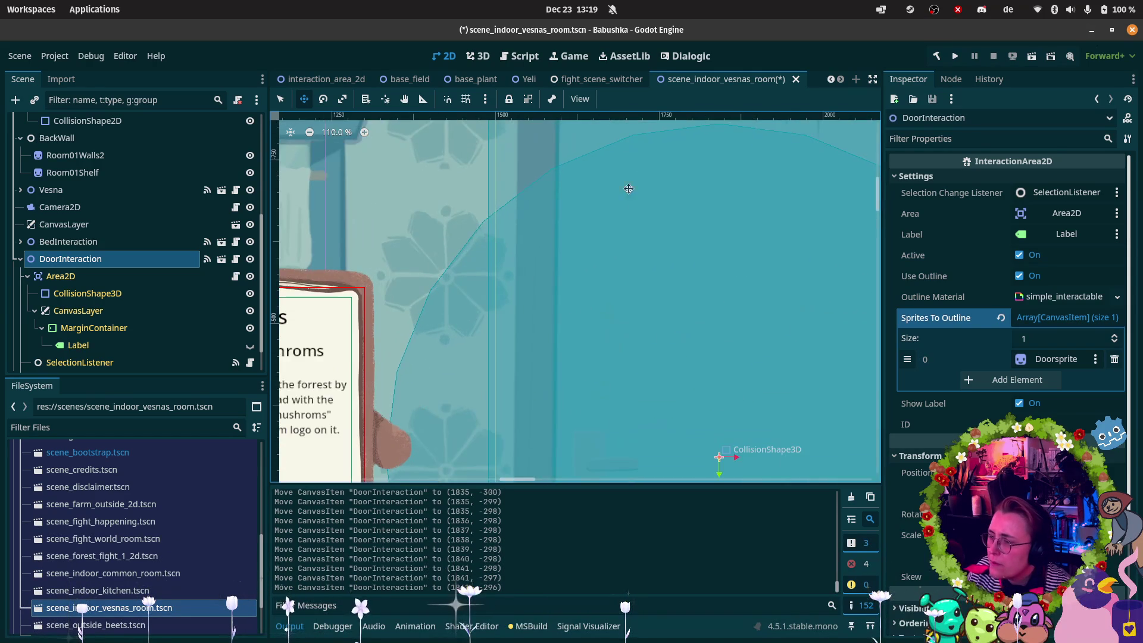
pyautogui.scroll(-10, 472, 331)
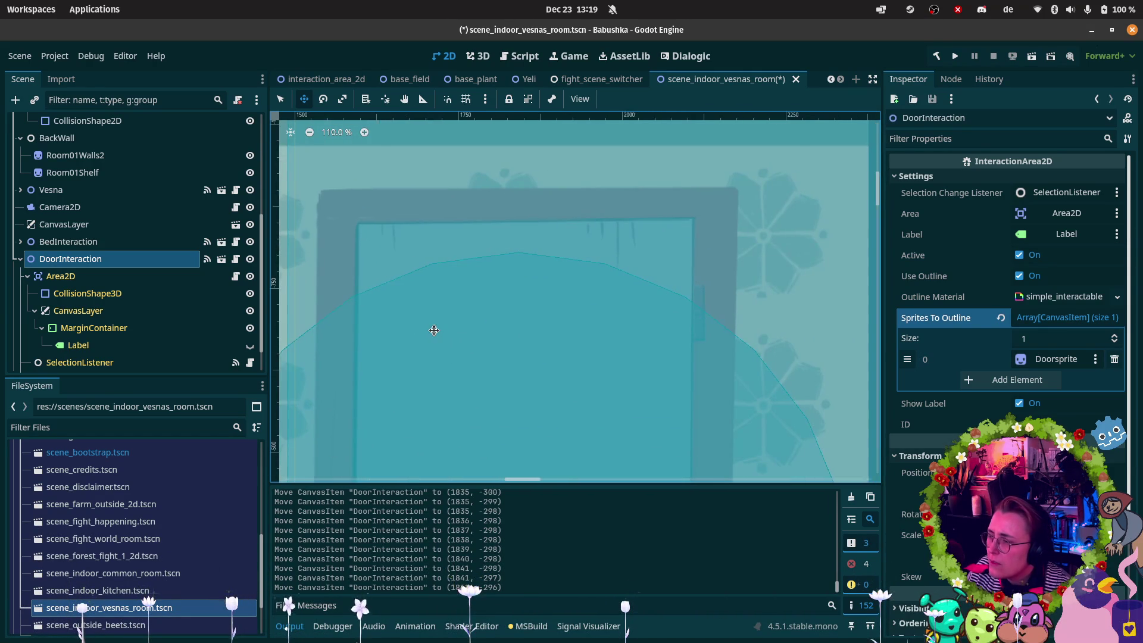
pyautogui.scroll(-8, 434, 327)
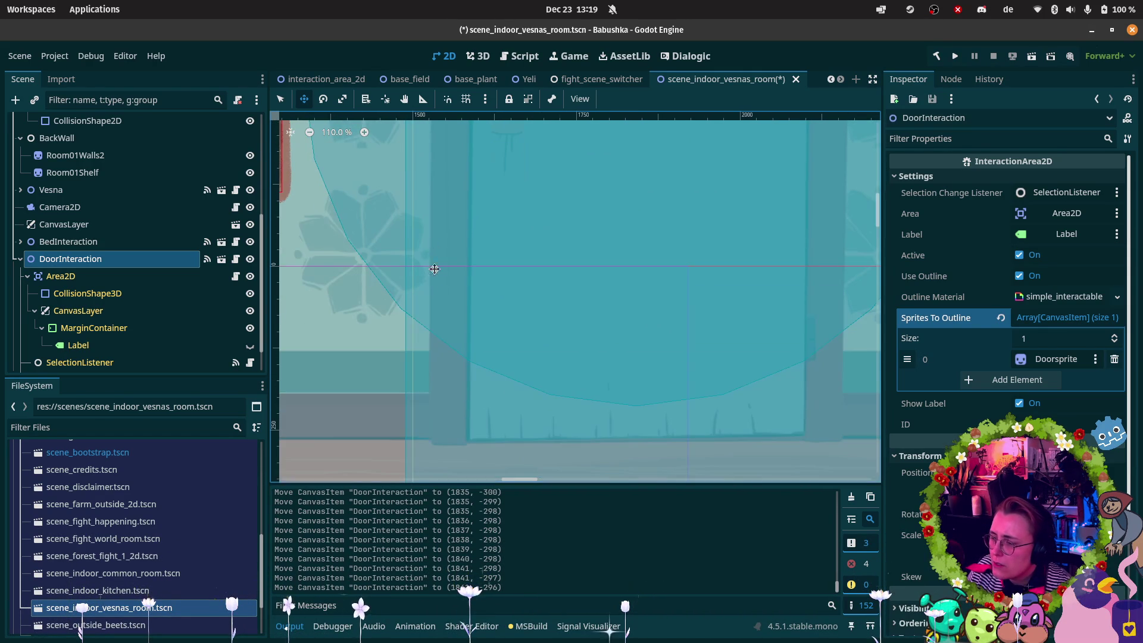
pyautogui.scroll(-10, 495, 318)
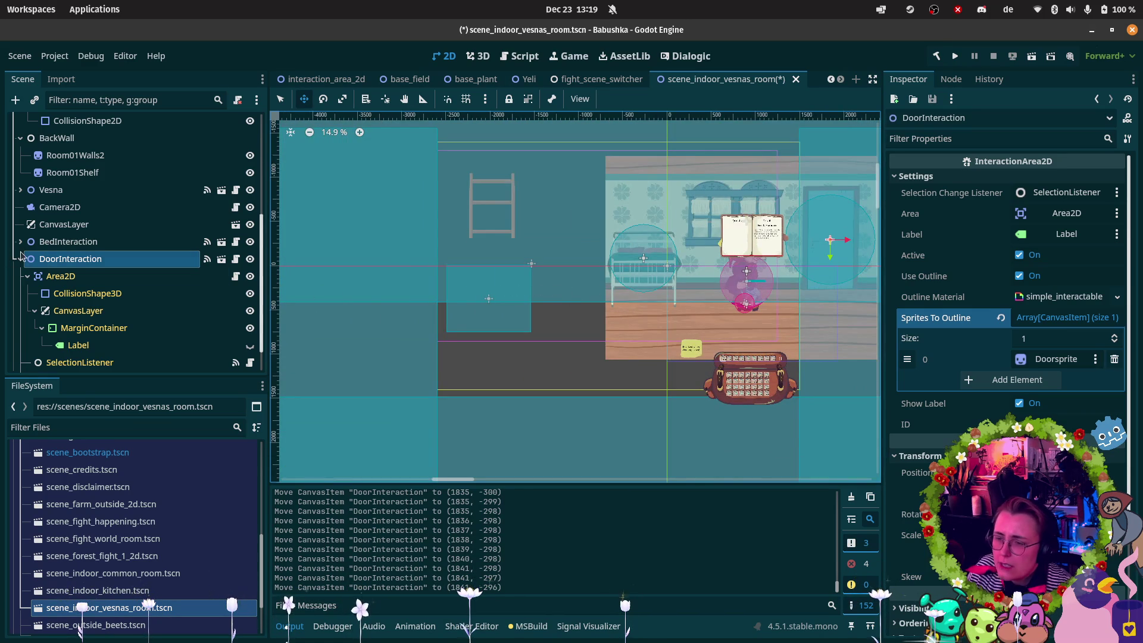
pyautogui.scroll(5, 59, 259)
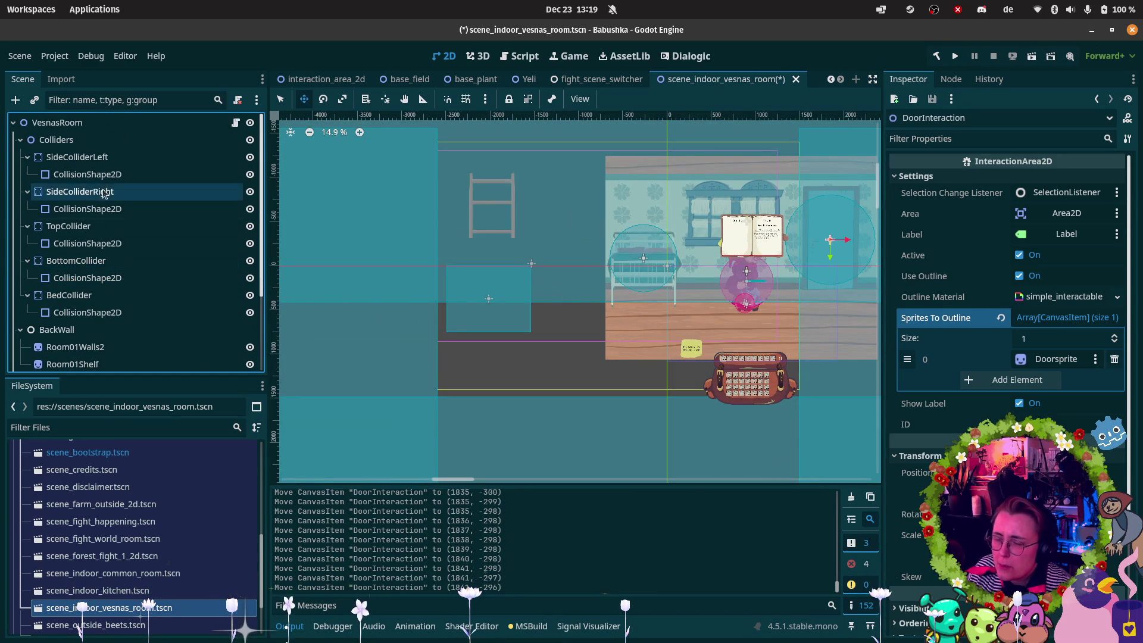
# Undo the stray shape move and shift SideColliderLeft in toward the room.
pyautogui.click(100, 174)
pyautogui.click(78, 157)
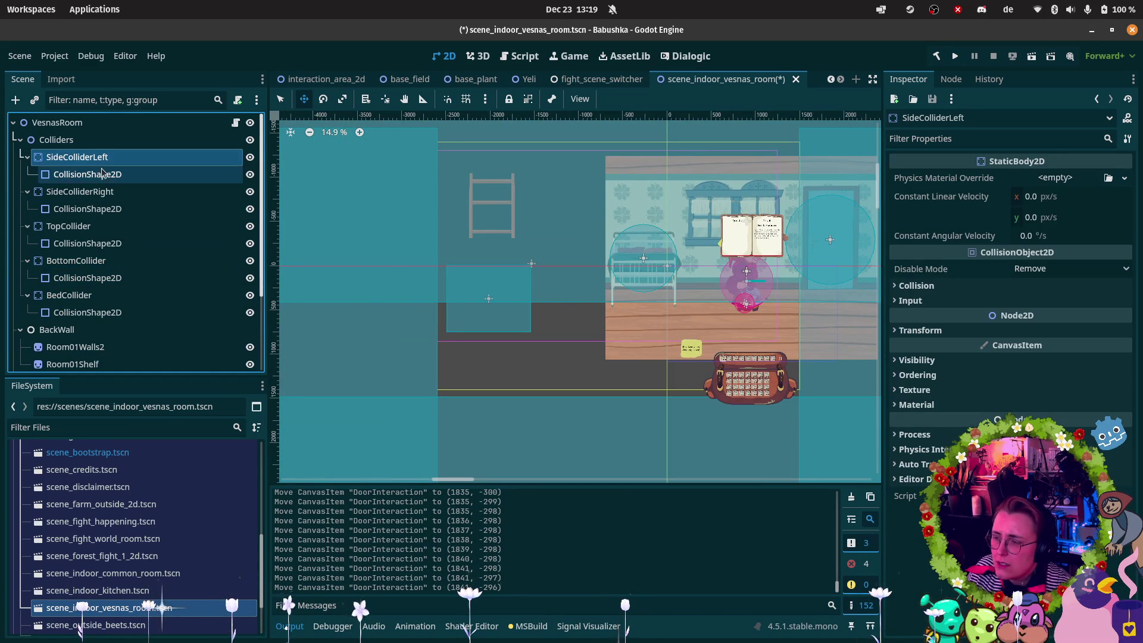
pyautogui.click(87, 173)
pyautogui.scroll(-2, 432, 294)
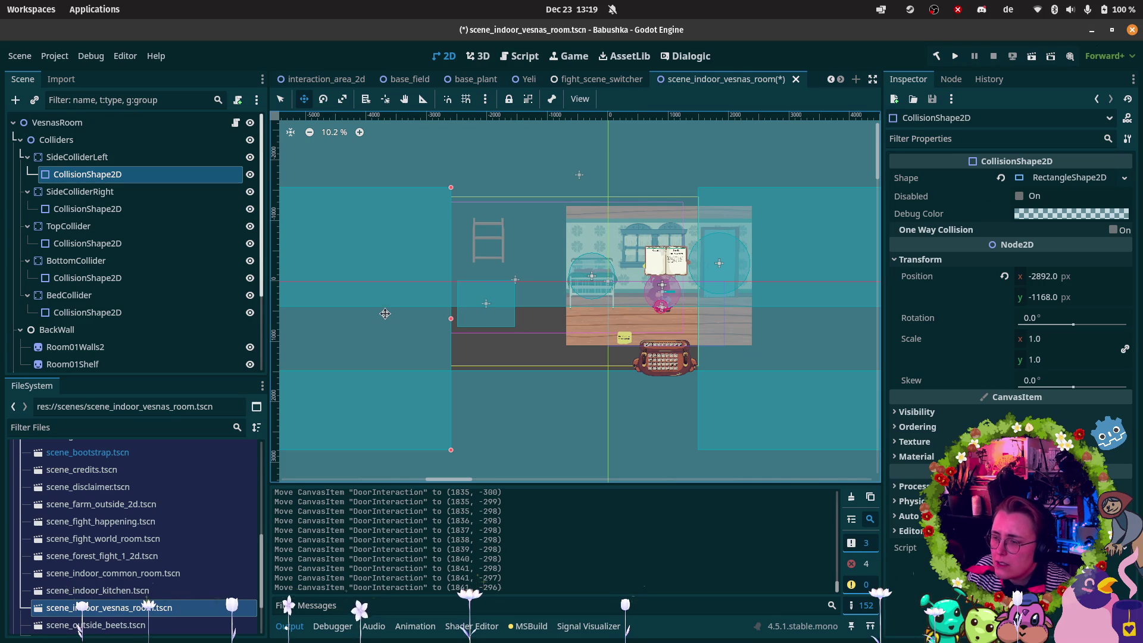
pyautogui.moveTo(385, 314); pyautogui.dragTo(500, 304)
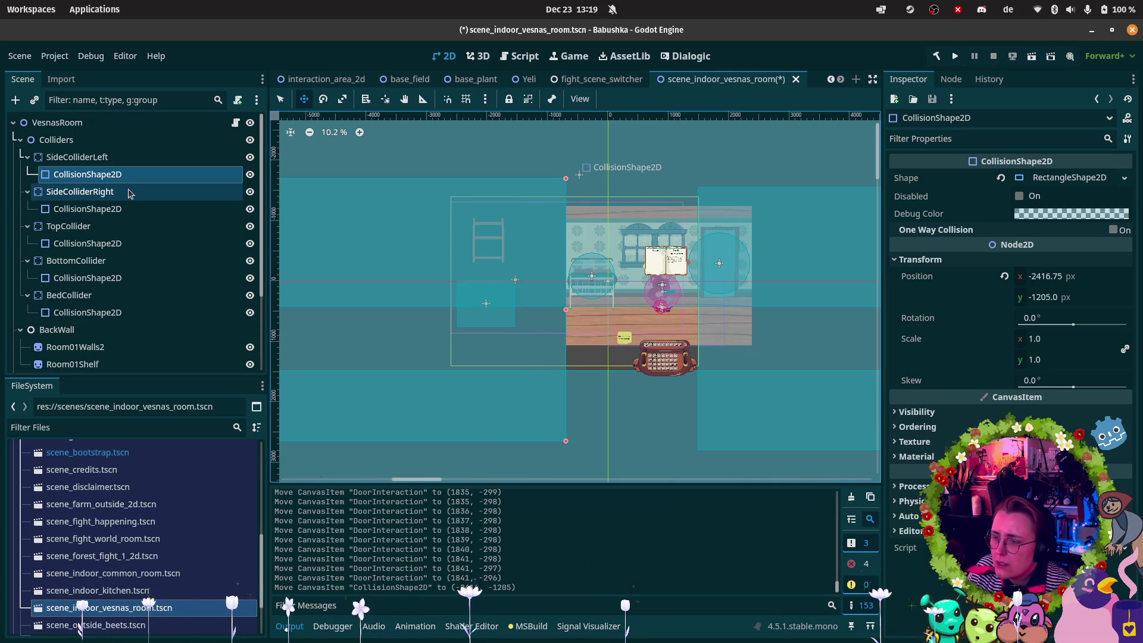
pyautogui.hotkey('ctrl', 'z')
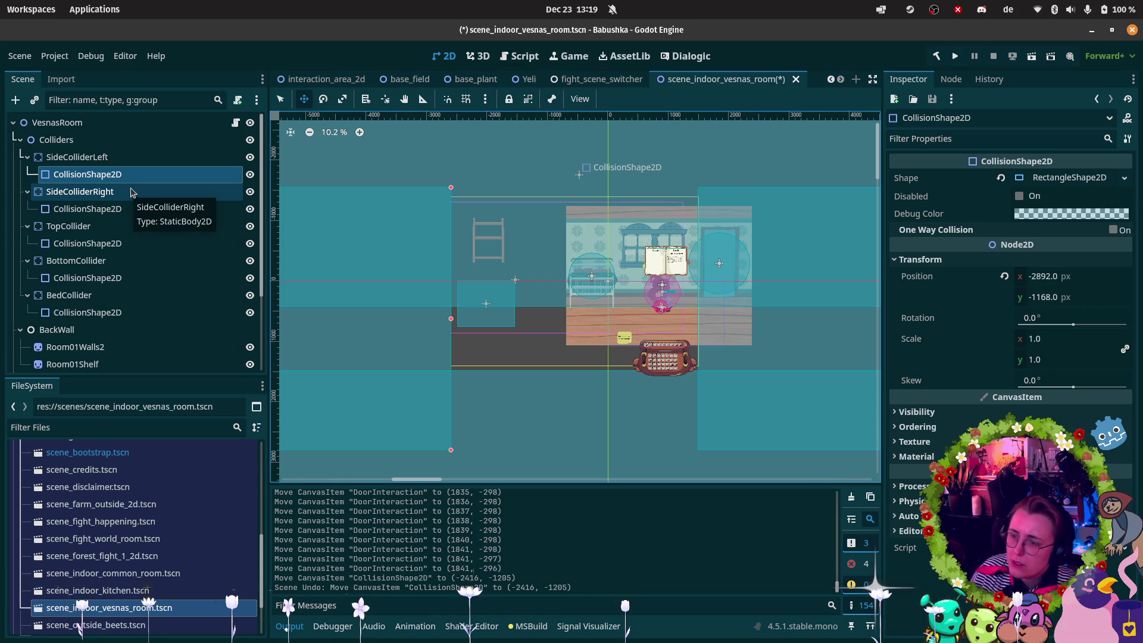
pyautogui.click(126, 159)
pyautogui.moveTo(379, 332); pyautogui.dragTo(495, 315)
# Move the right, top and bottom colliders to frame the room's walls and floor.
pyautogui.click(80, 192)
pyautogui.moveTo(797, 295); pyautogui.dragTo(851, 278)
pyautogui.click(69, 226)
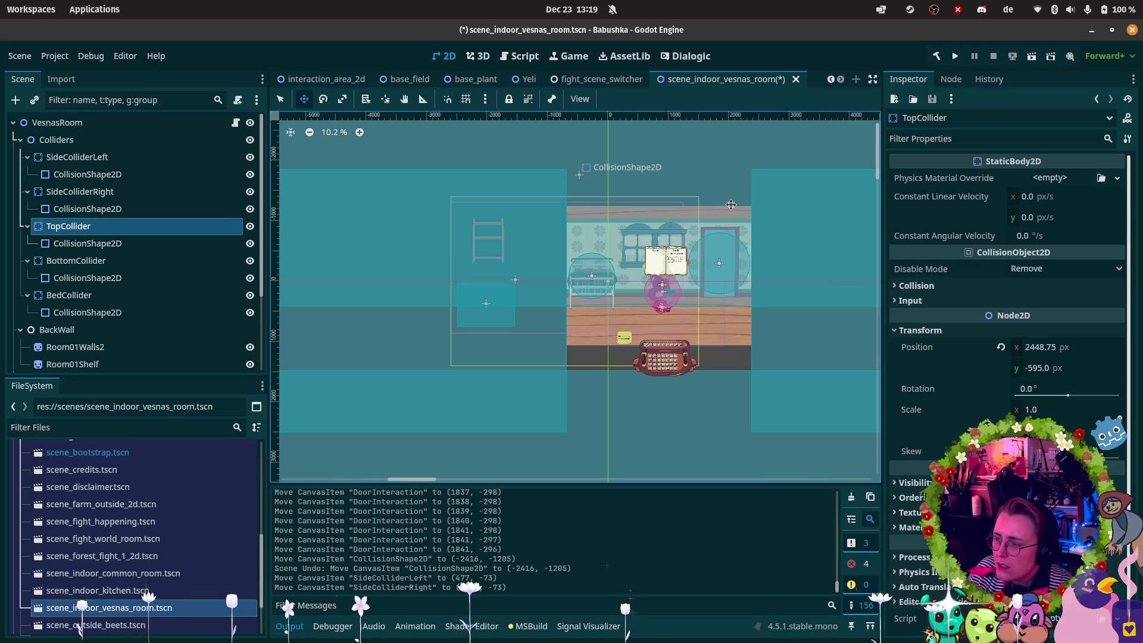
pyautogui.moveTo(749, 243); pyautogui.dragTo(733, 205)
pyautogui.moveTo(731, 155); pyautogui.dragTo(730, 143)
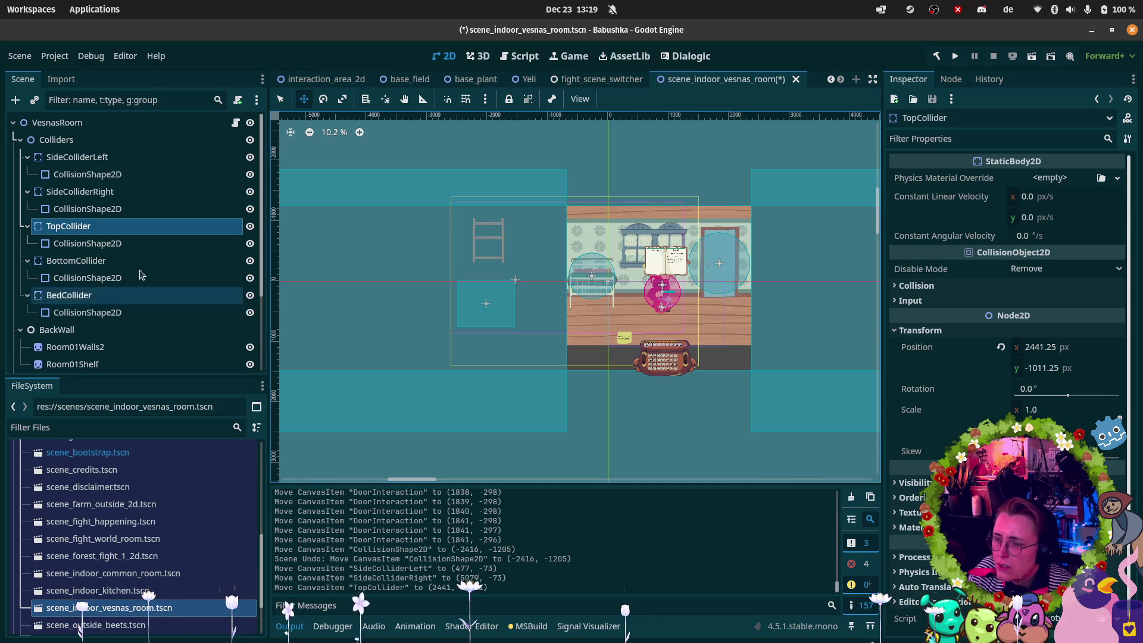
pyautogui.click(672, 429)
pyautogui.moveTo(671, 429); pyautogui.dragTo(676, 403)
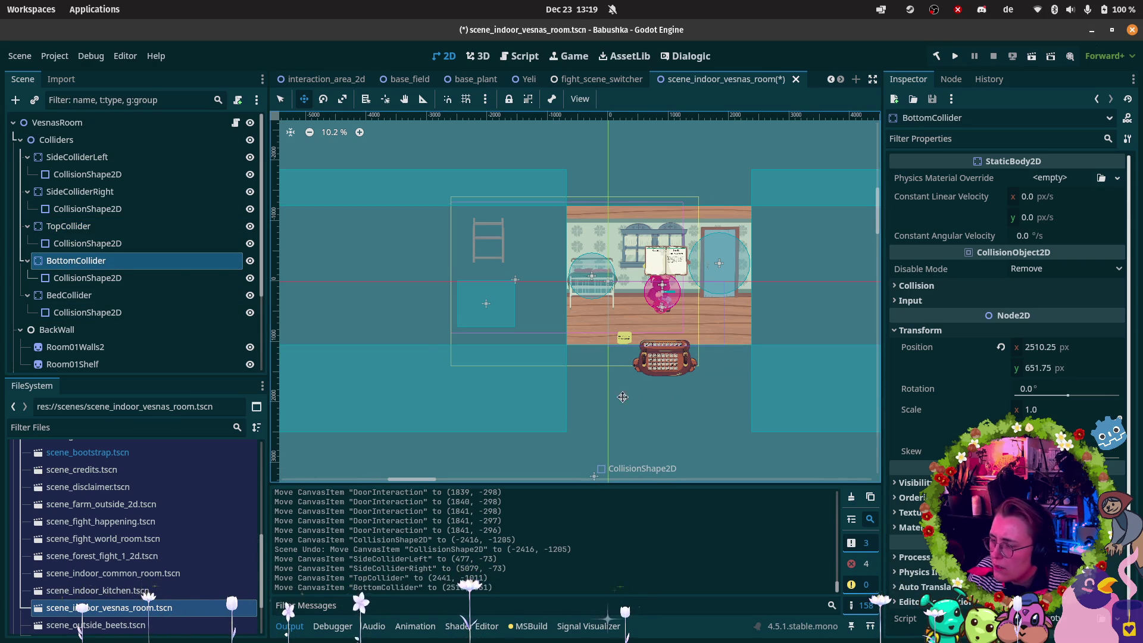
# Move BedCollider's box over the drawn bed.
pyautogui.click(69, 297)
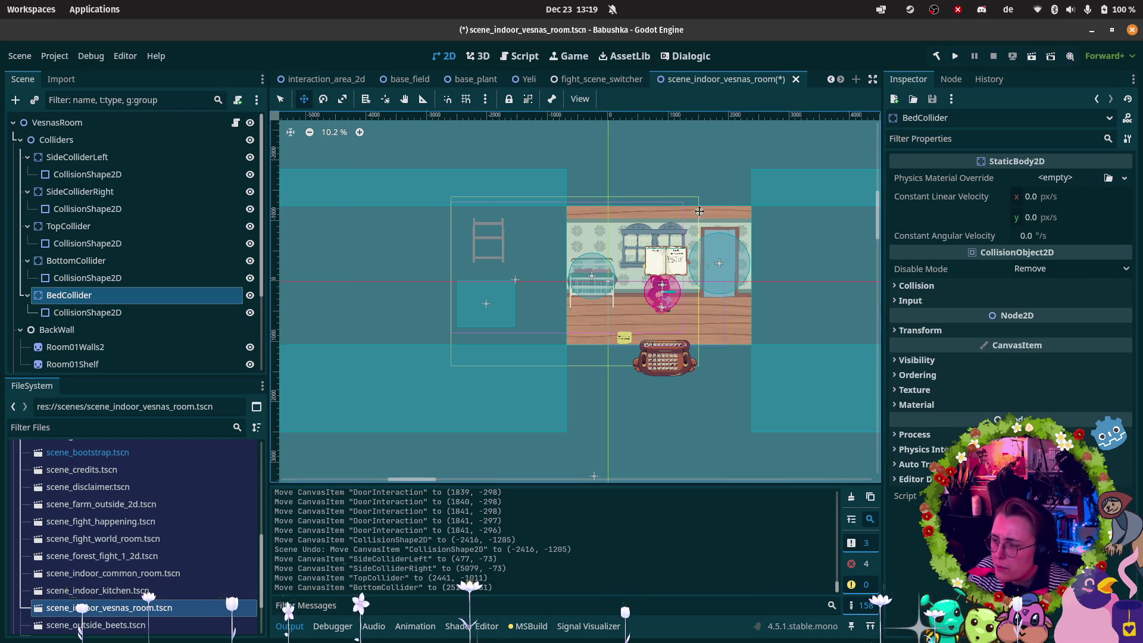
pyautogui.scroll(3, 339, 380)
pyautogui.moveTo(381, 392)
pyautogui.mouseDown()
pyautogui.moveTo(616, 381)
pyautogui.moveTo(557, 336)
pyautogui.mouseUp()
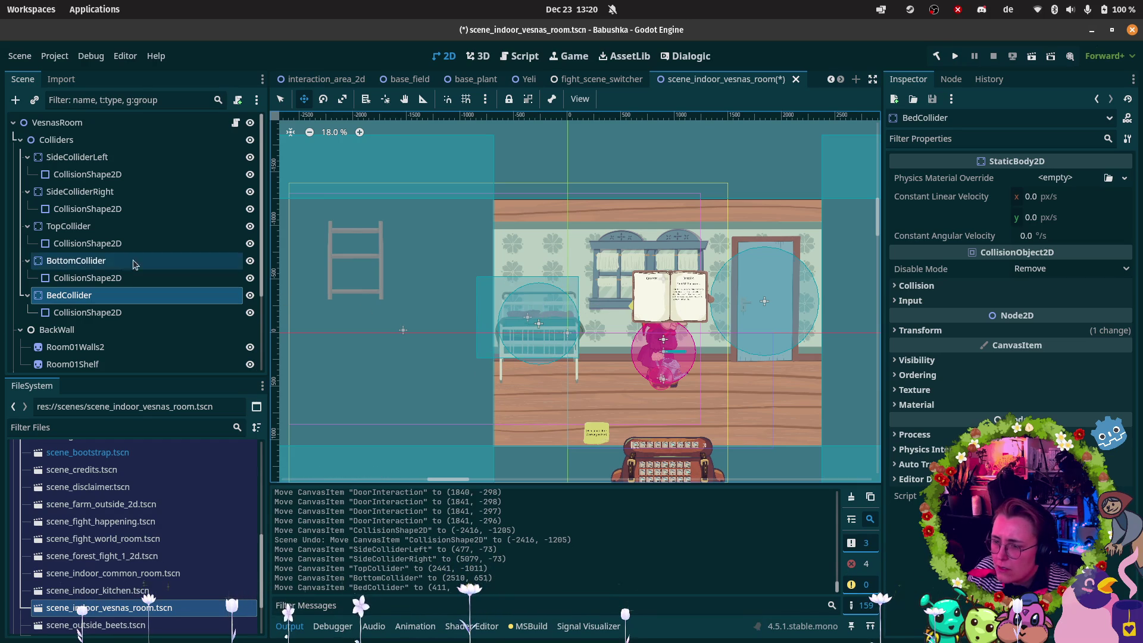
# Scale down Room01Shelf and place it on the back wall at (-262, -684).
pyautogui.scroll(-2, 72, 334)
pyautogui.click(71, 333)
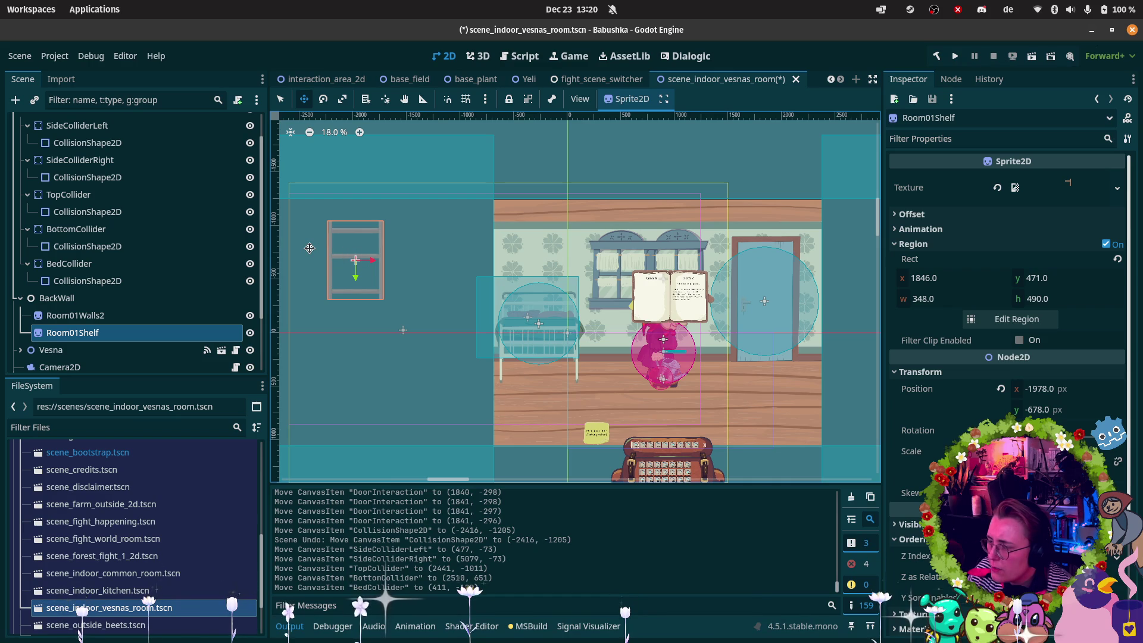
pyautogui.moveTo(403, 240)
pyautogui.mouseDown()
pyautogui.moveTo(582, 216)
pyautogui.moveTo(591, 225)
pyautogui.mouseUp()
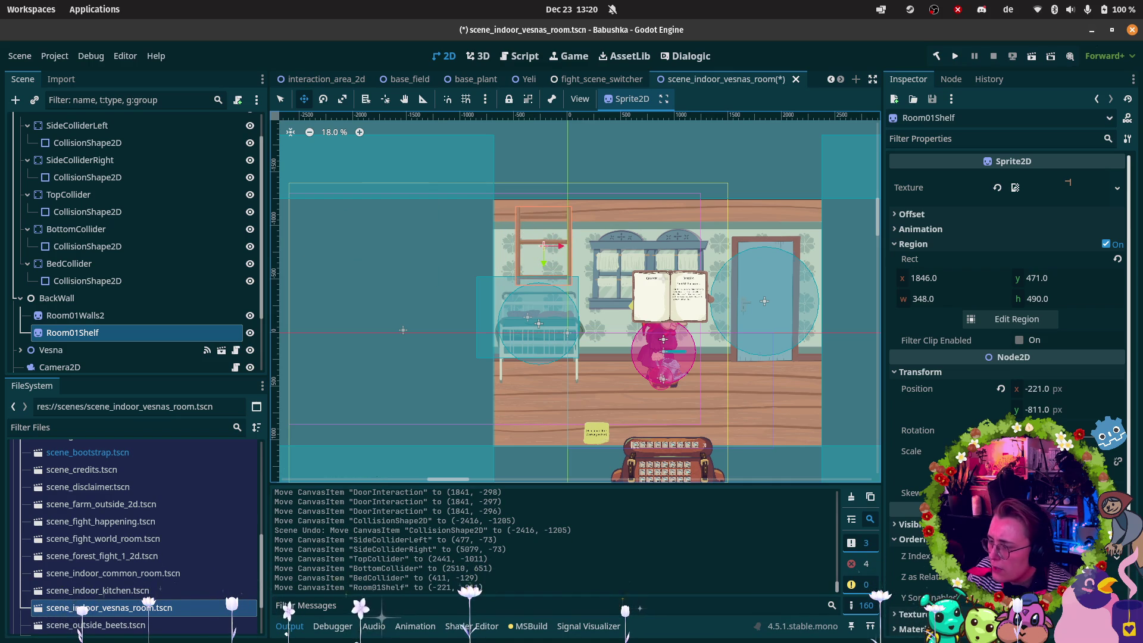
pyautogui.click(1048, 451)
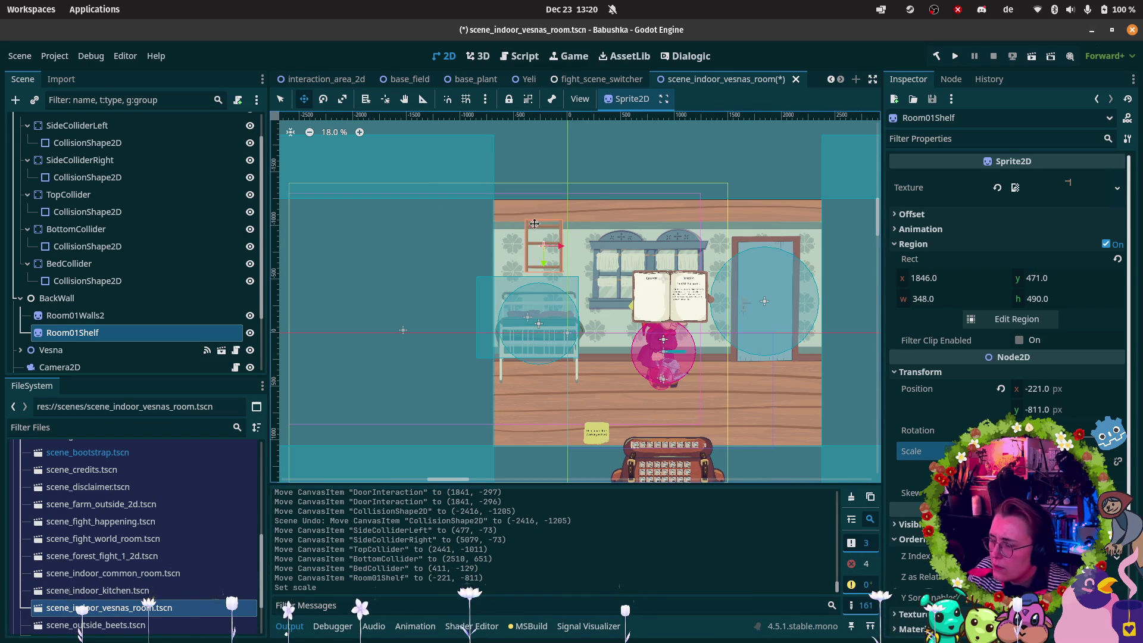
pyautogui.scroll(3, 534, 227)
pyautogui.moveTo(534, 273); pyautogui.dragTo(527, 298)
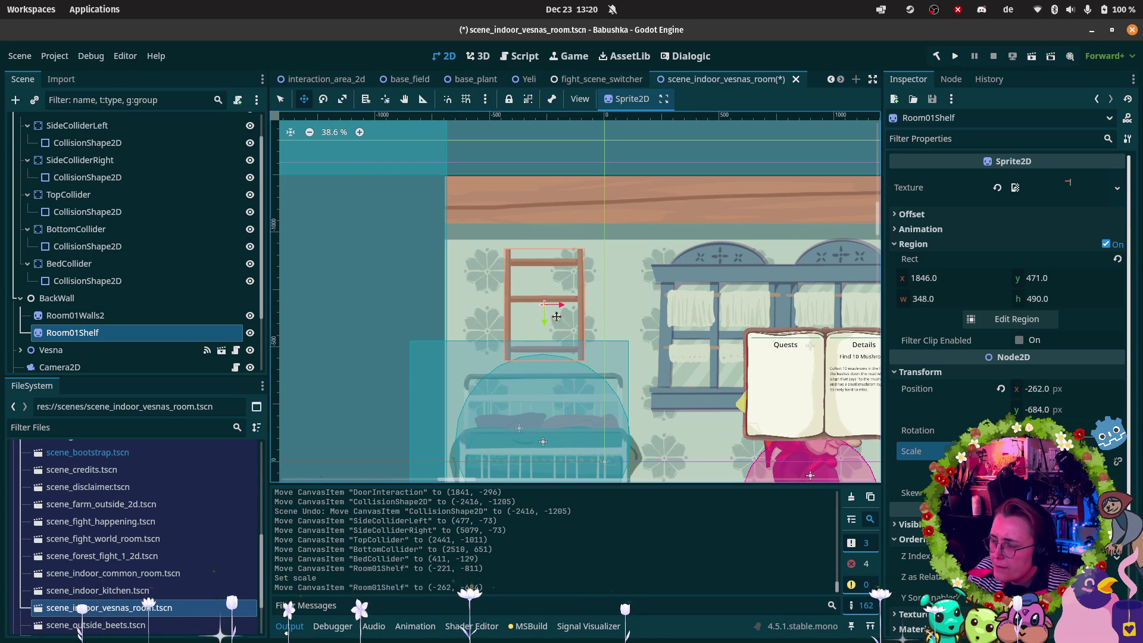
pyautogui.scroll(-4, 668, 350)
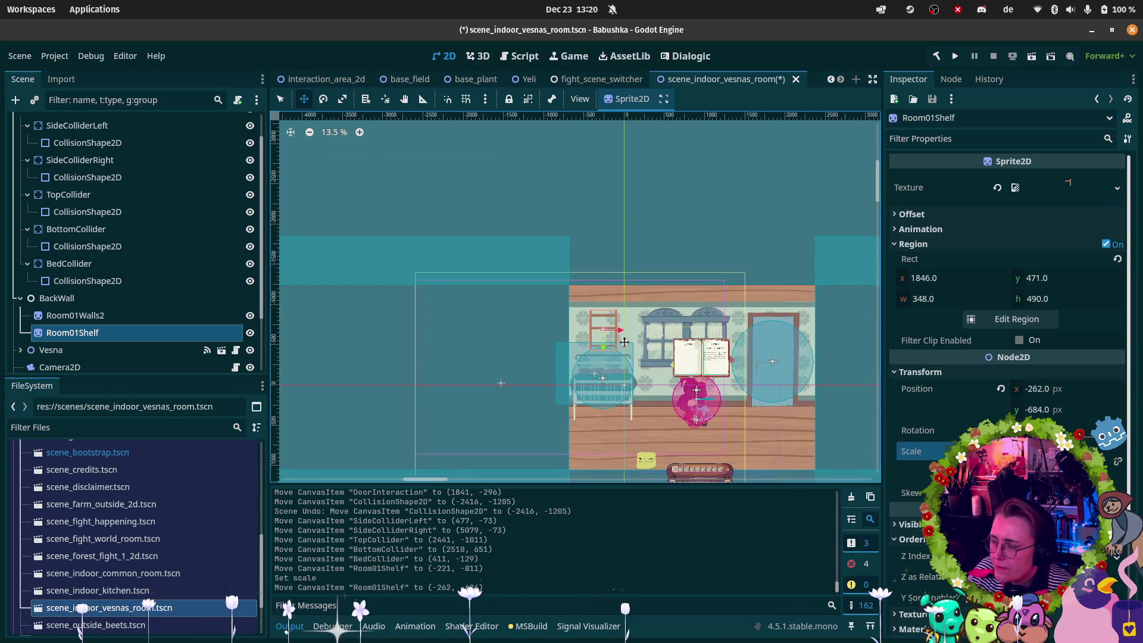
pyautogui.scroll(2, 36, 226)
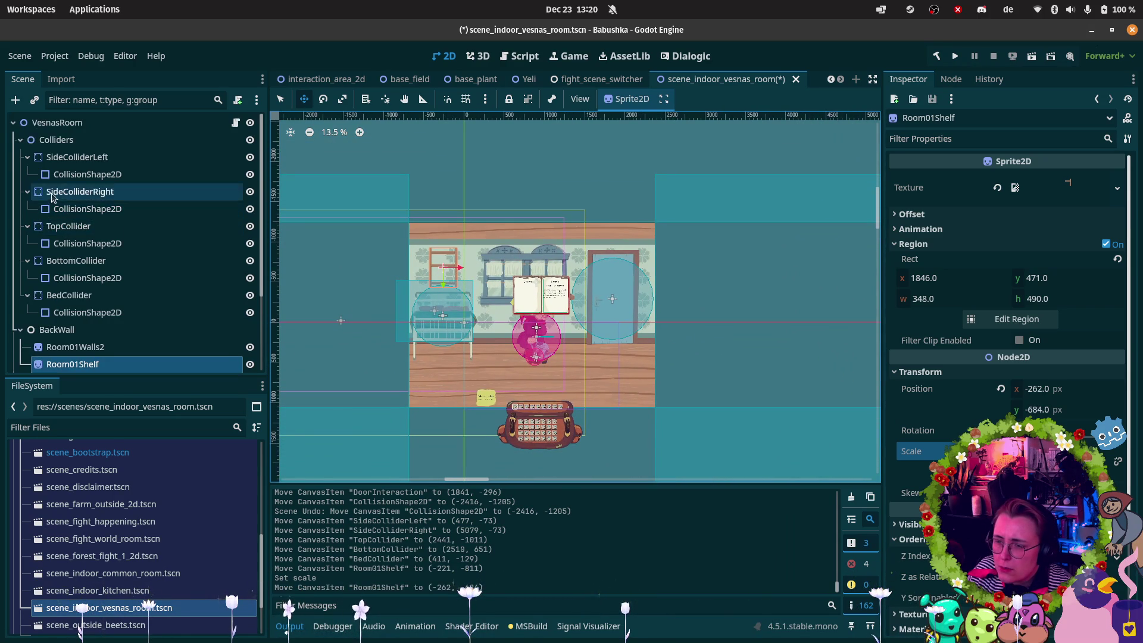
pyautogui.click(21, 142)
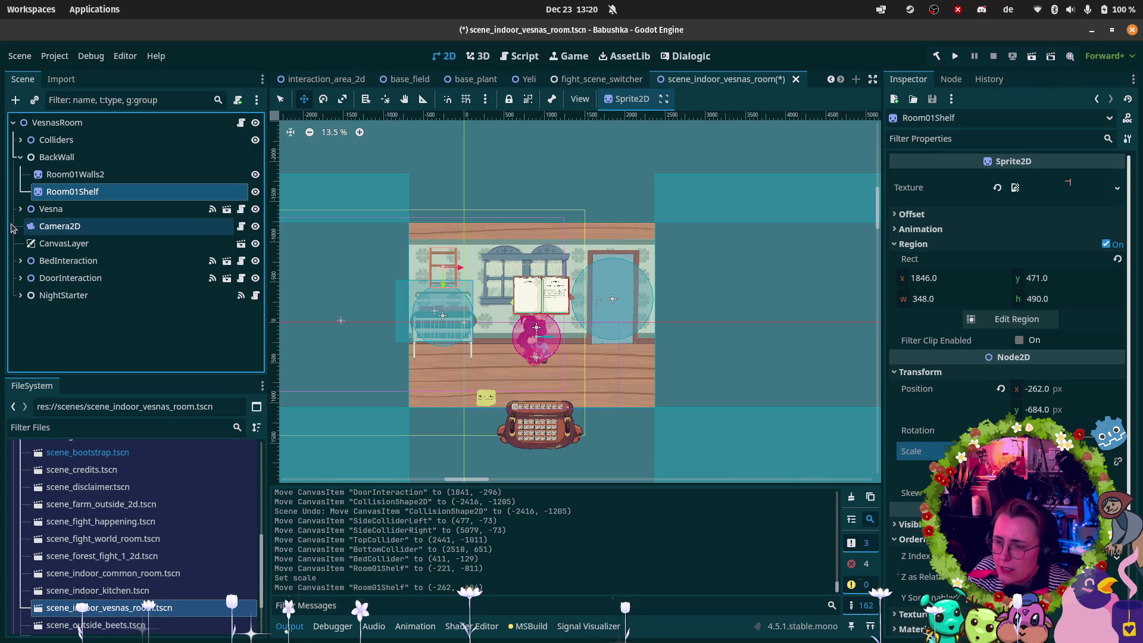
# Move Camera2D right to about (923, 78) over the room.
pyautogui.click(45, 230)
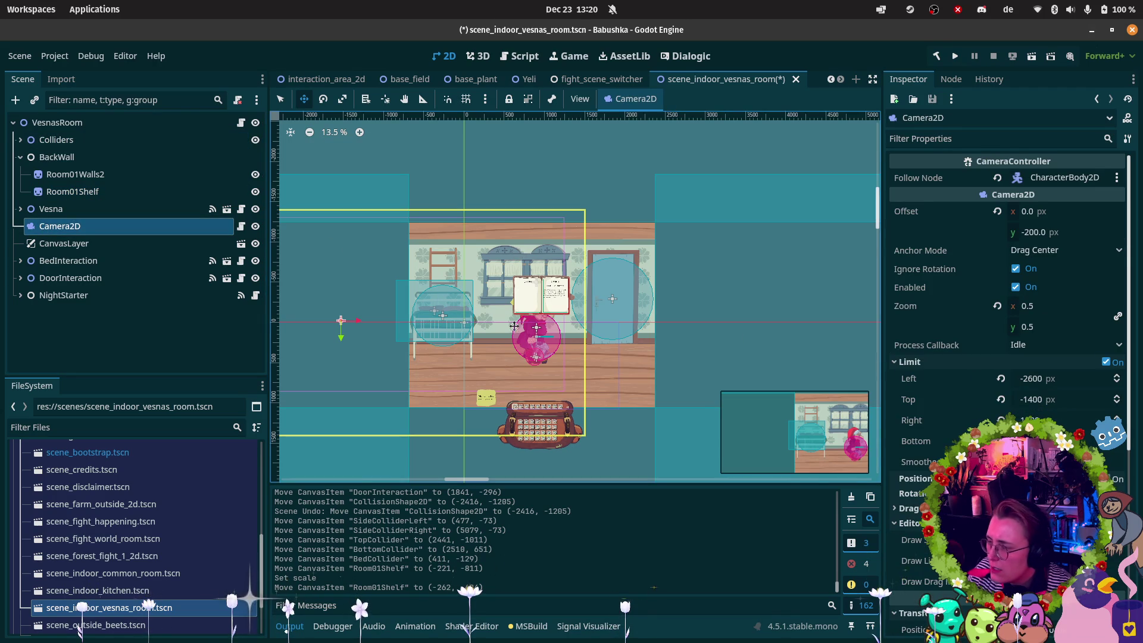
pyautogui.moveTo(345, 375)
pyautogui.mouseDown()
pyautogui.moveTo(390, 327)
pyautogui.moveTo(524, 345)
pyautogui.moveTo(531, 361)
pyautogui.mouseUp()
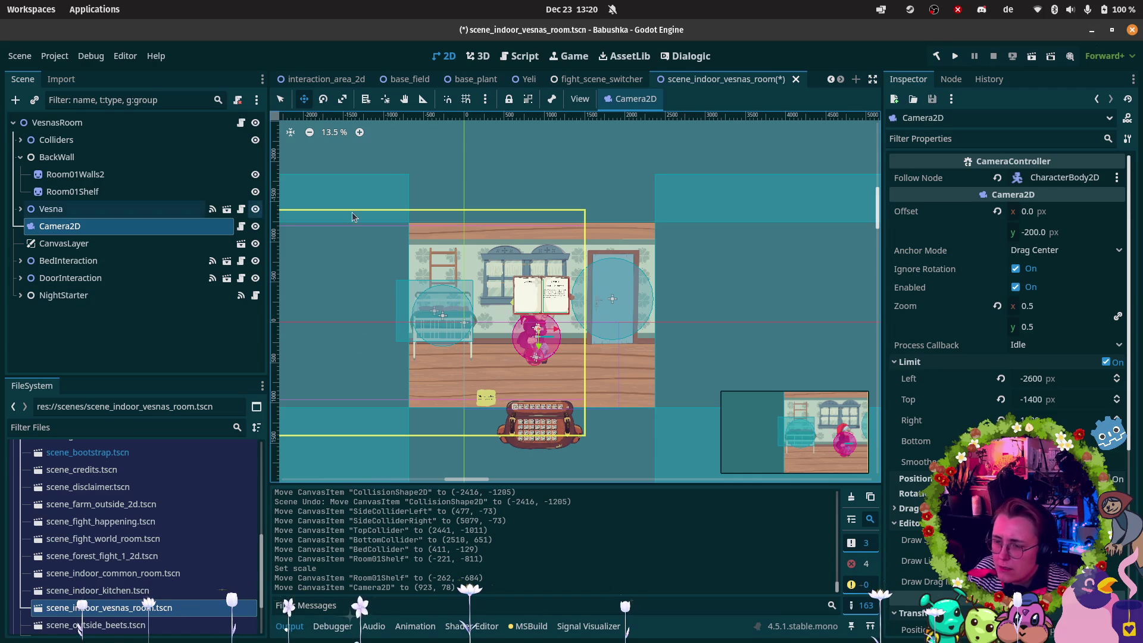
pyautogui.scroll(-5, 1005, 297)
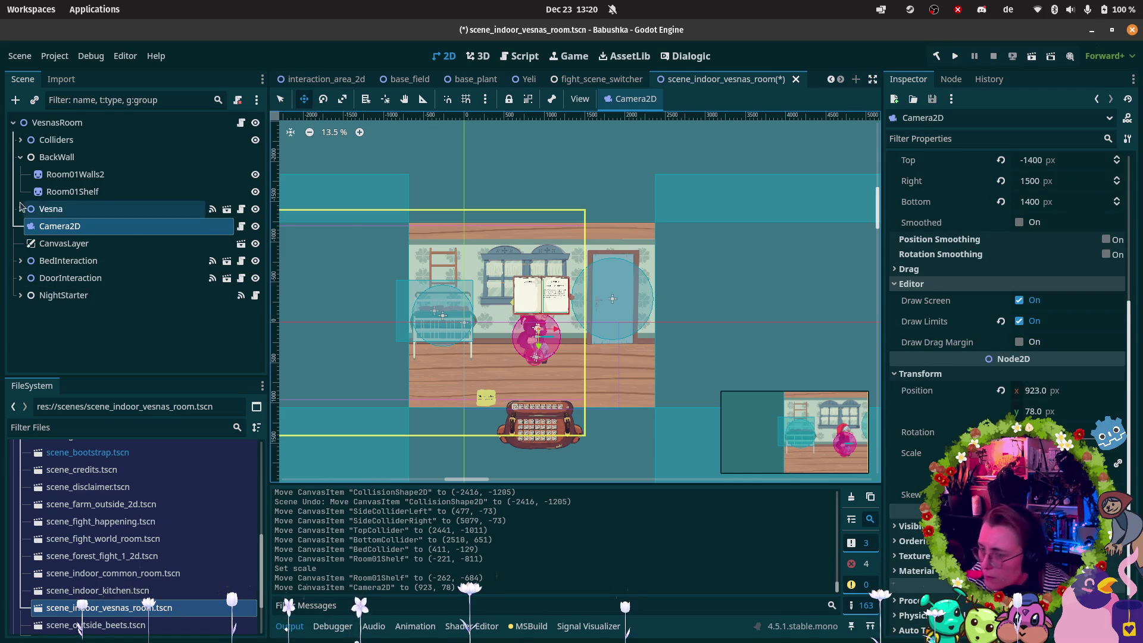
# Select the Room01Walls2 sprite under BackWall to view its Offset and Position.
pyautogui.click(56, 157)
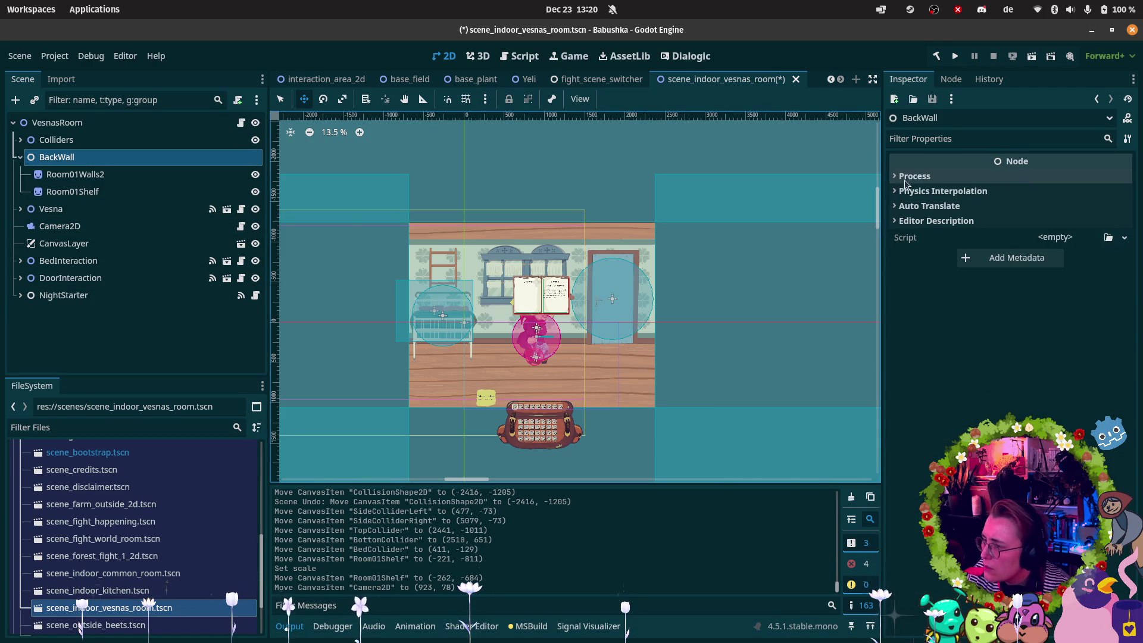
pyautogui.click(71, 174)
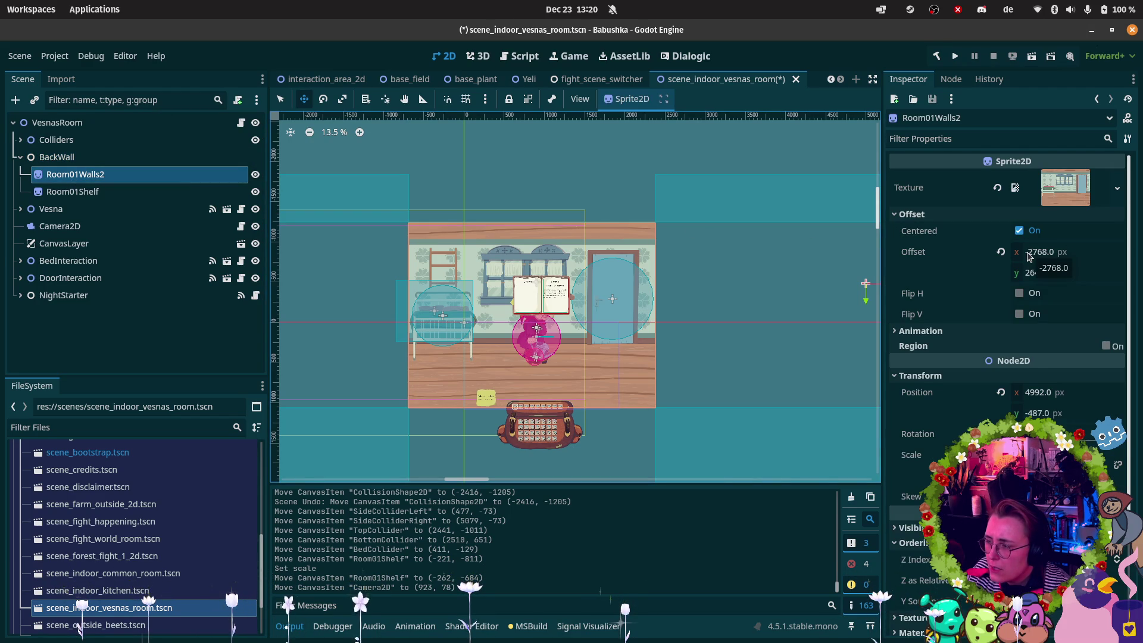
pyautogui.scroll(-2, 585, 308)
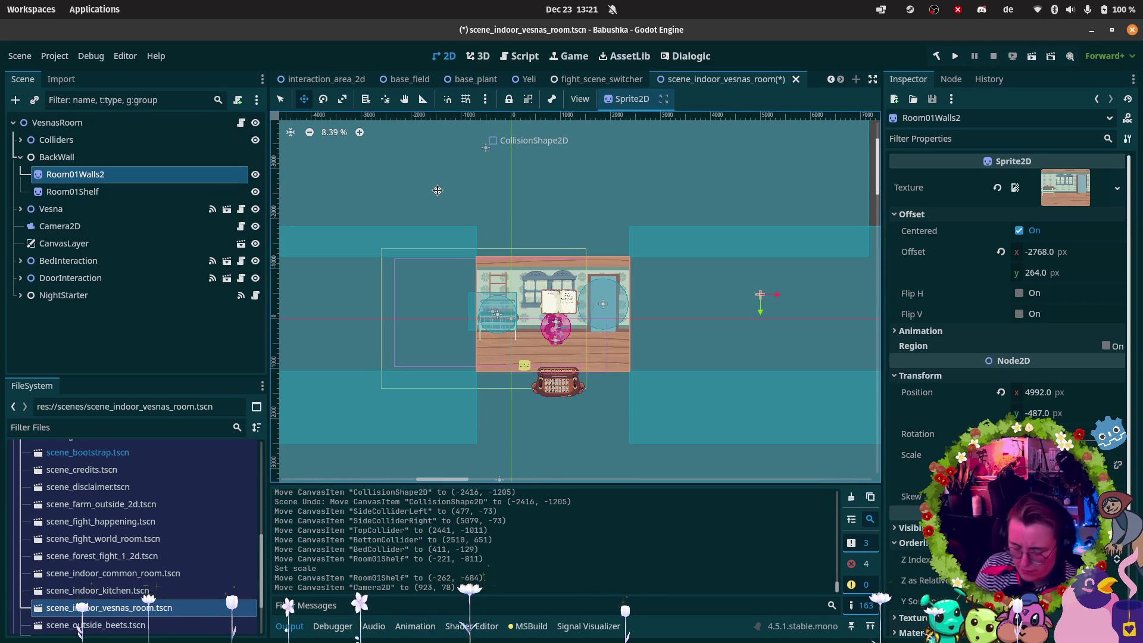
# Undo recent moves and revert Room01Walls2's offset and position to 0,0.
pyautogui.hotkey('ctrl', 'z')
pyautogui.hotkey('ctrl', 'z')
pyautogui.hotkey('ctrl', 'z')
pyautogui.hotkey('ctrl', 'z')
pyautogui.hotkey('ctrl', 'z')
pyautogui.hotkey('ctrl', 'z')
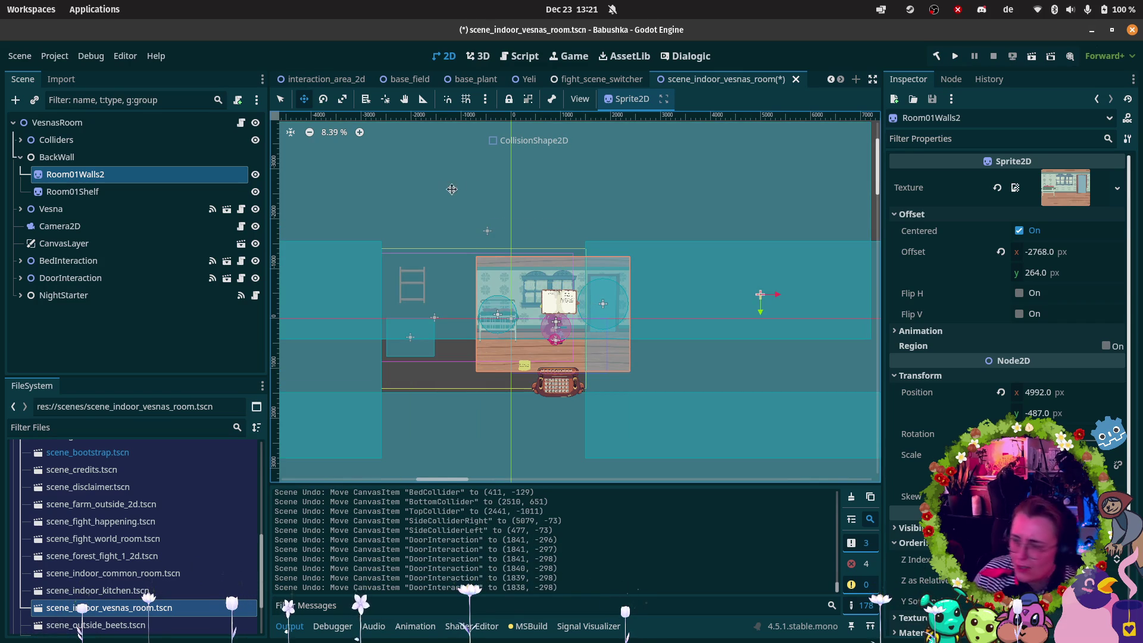
pyautogui.click(1002, 252)
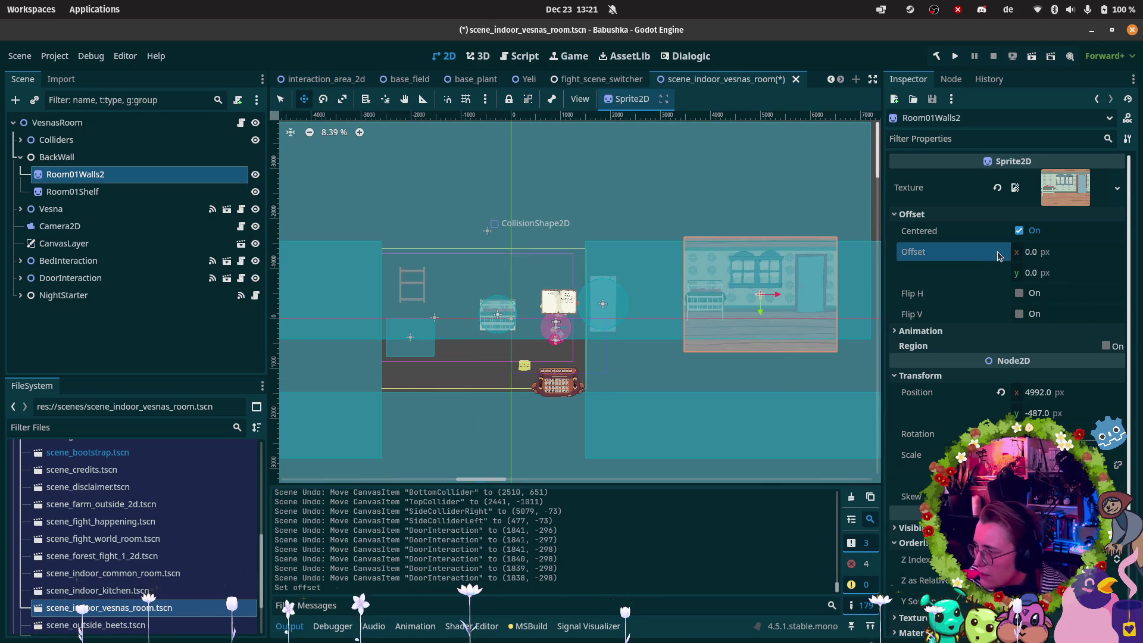
pyautogui.click(1001, 393)
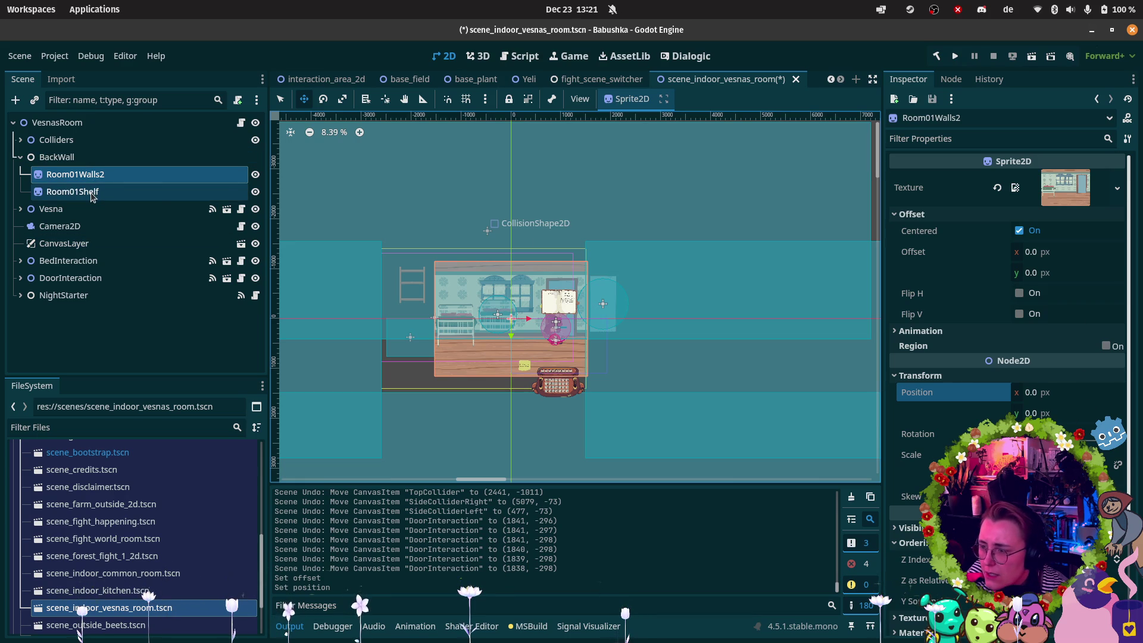
pyautogui.scroll(3, 464, 327)
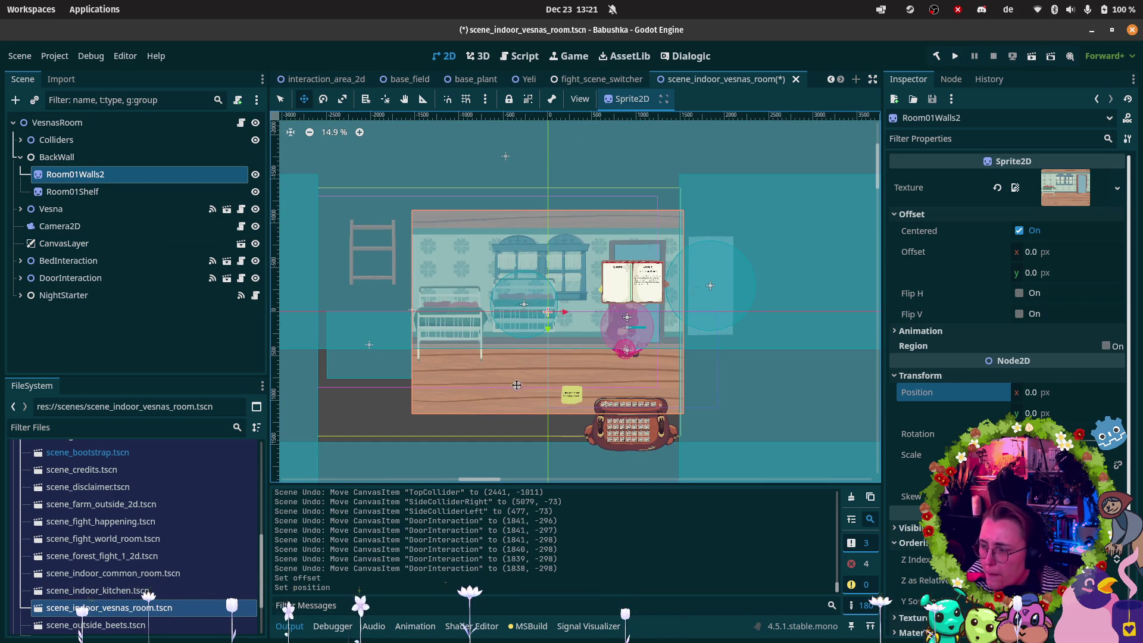
pyautogui.click(20, 158)
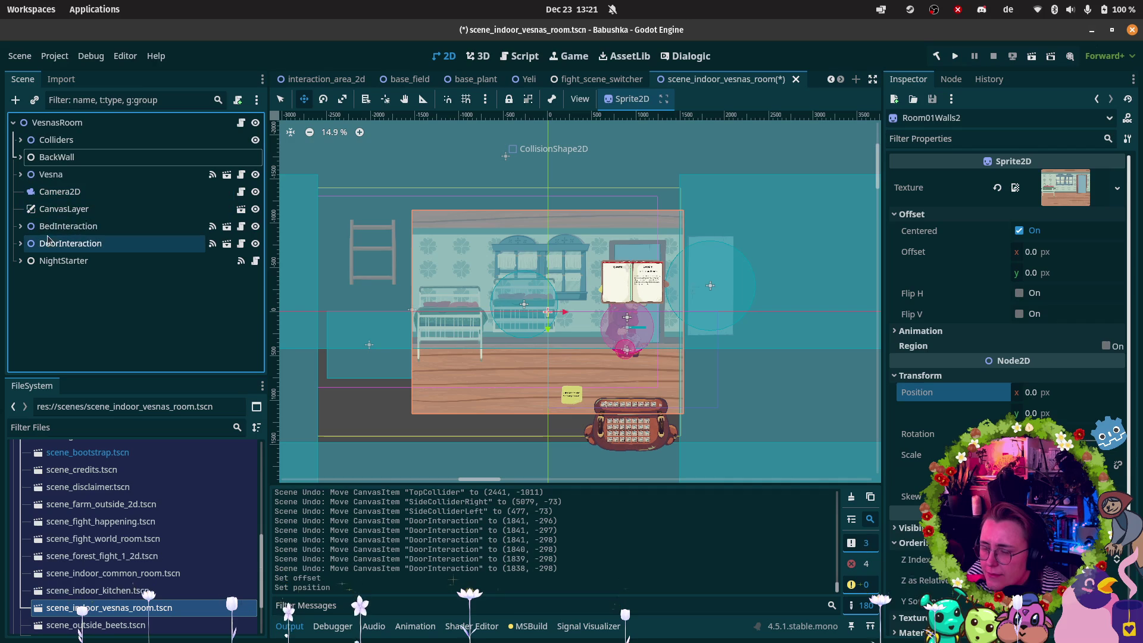
# Realign BedInteraction over the bed, fine-tuning its vertical position.
pyautogui.click(68, 226)
pyautogui.scroll(3, 506, 274)
pyautogui.moveTo(549, 351); pyautogui.dragTo(415, 364)
pyautogui.scroll(4, 375, 283)
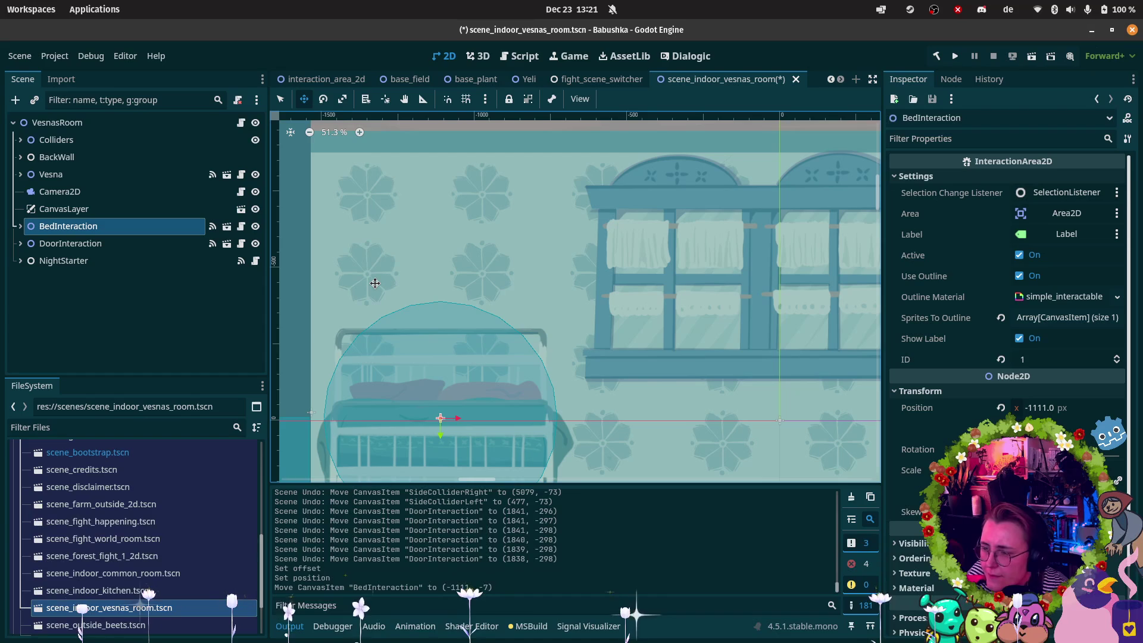
pyautogui.press('Down')
pyautogui.press('Down')
pyautogui.press('Down')
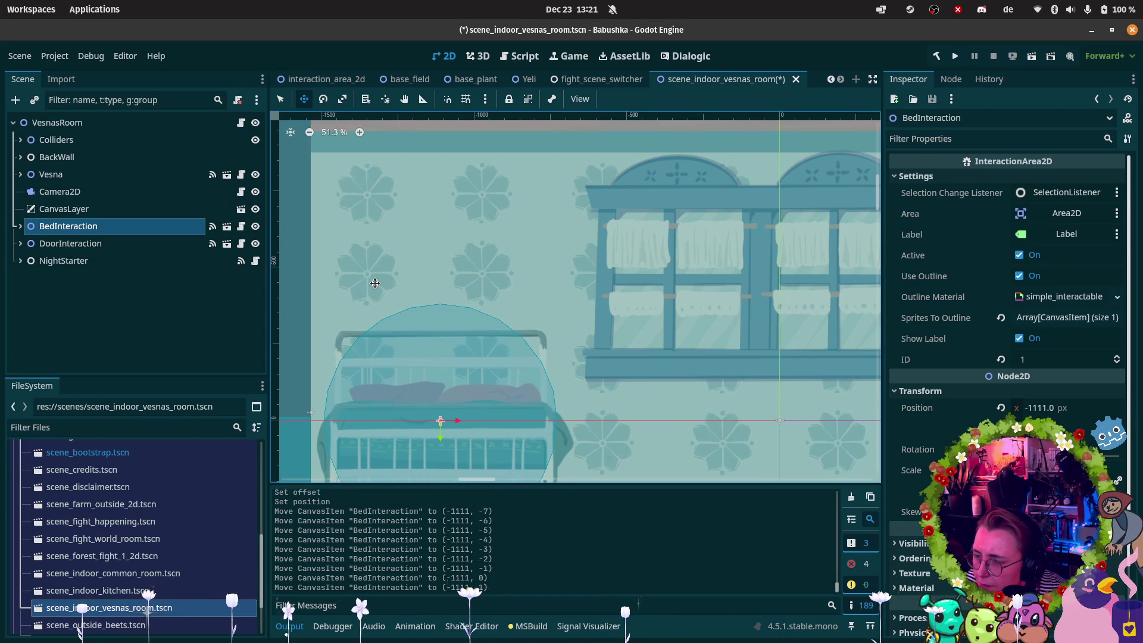
pyautogui.press('Down')
pyautogui.press('Down')
pyautogui.press('Down')
pyautogui.press('Up')
pyautogui.press('Up')
pyautogui.press('Up')
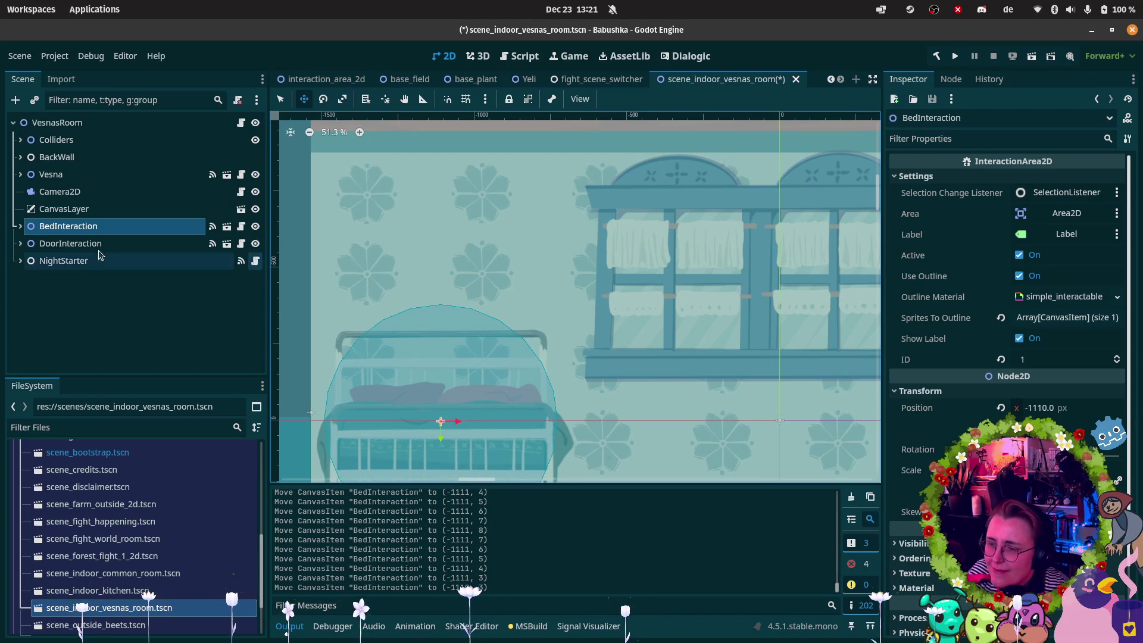
# Move DoorInteraction to about (1803, -205), centring its circle lower over the door.
pyautogui.click(71, 243)
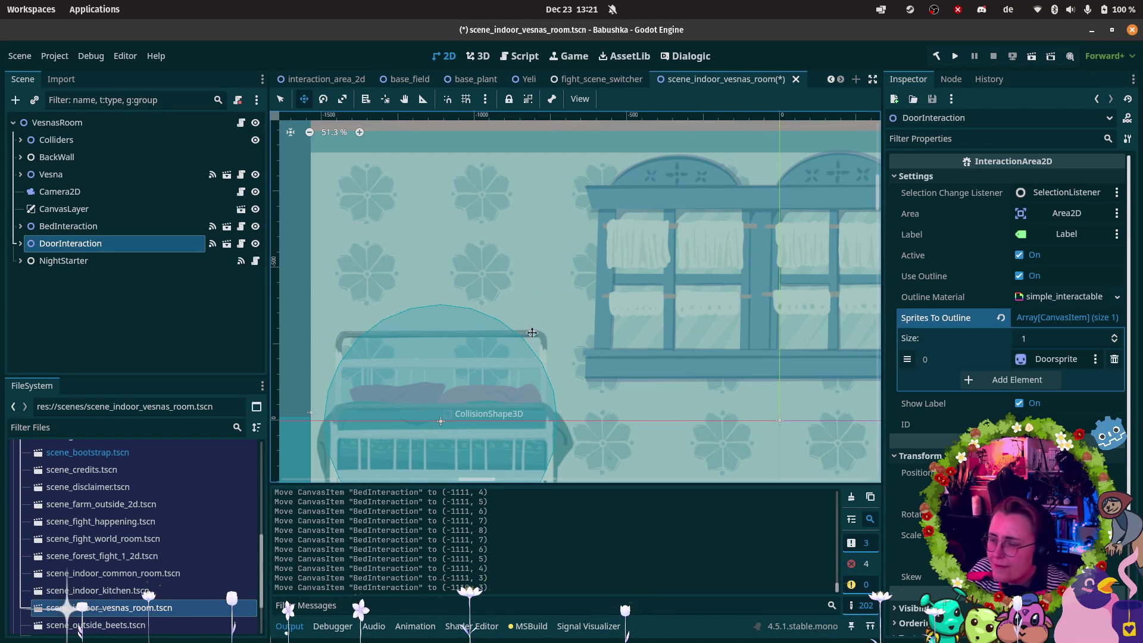
pyautogui.hscroll(10, 420, 256)
pyautogui.scroll(-1, 437, 291)
pyautogui.scroll(-9, 436, 291)
pyautogui.moveTo(666, 353); pyautogui.dragTo(559, 349)
pyautogui.scroll(18, 578, 324)
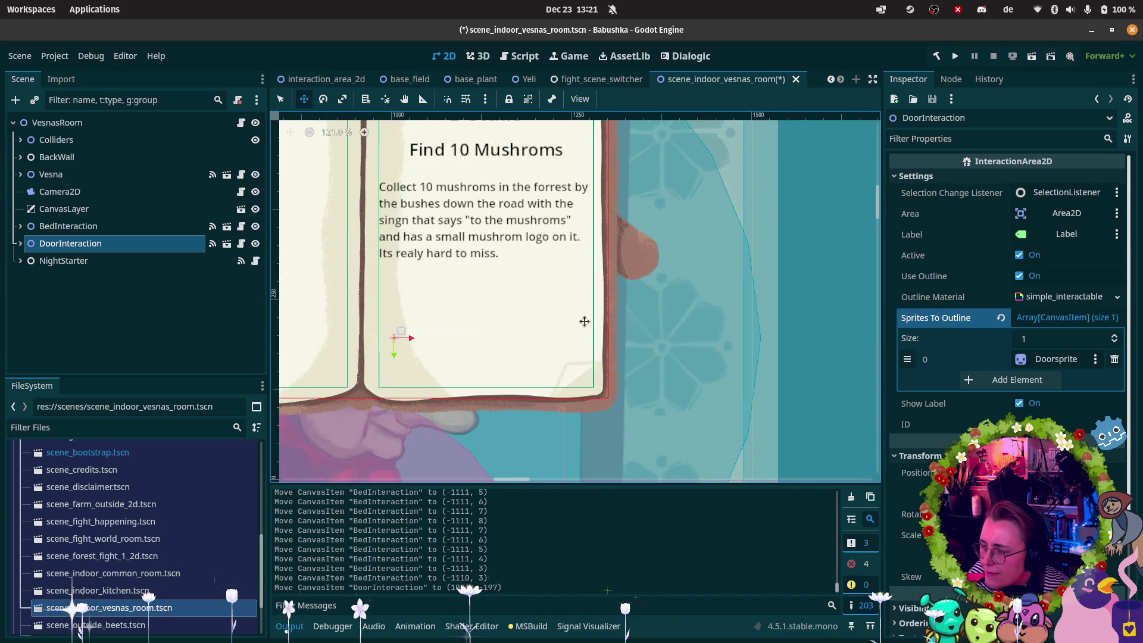
pyautogui.scroll(-10, 585, 322)
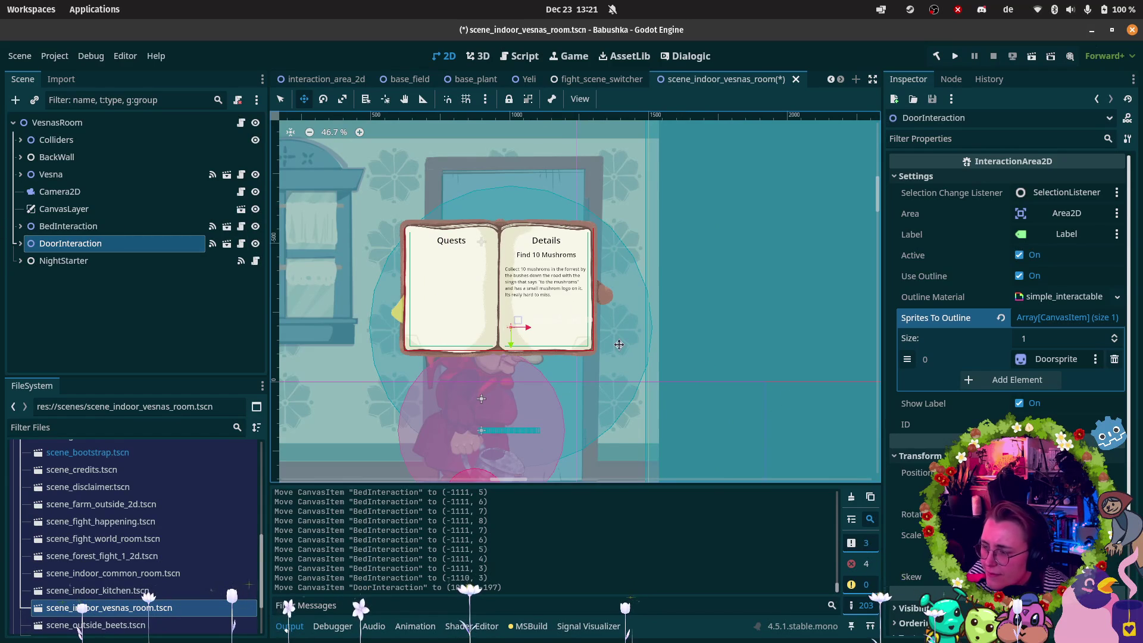
pyautogui.scroll(-1, 618, 344)
pyautogui.moveTo(615, 381); pyautogui.dragTo(634, 316)
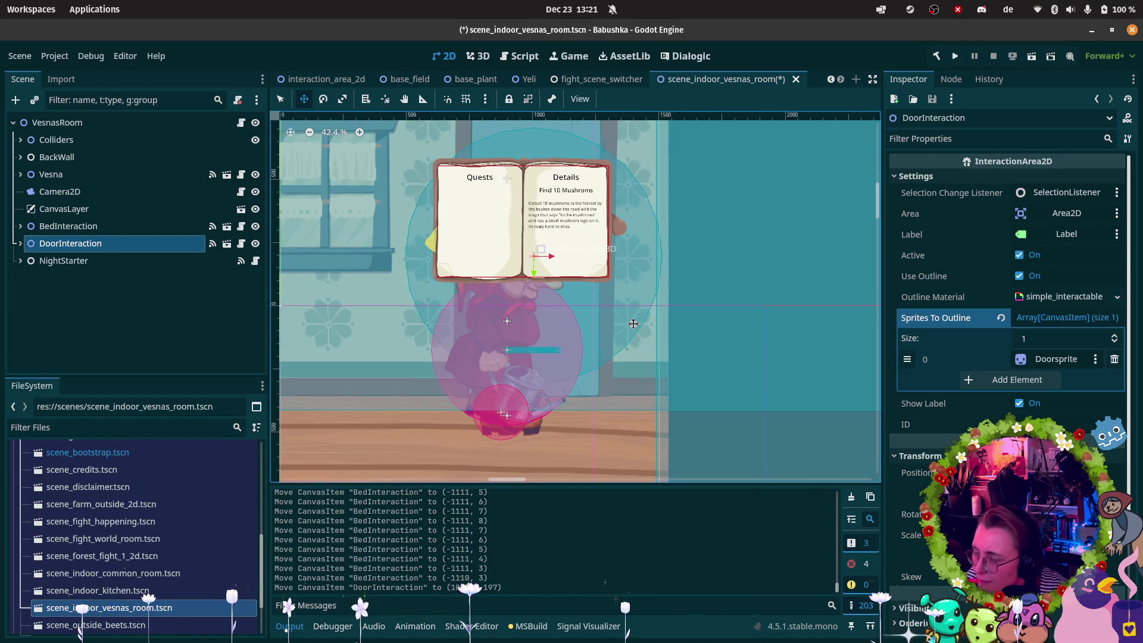
pyautogui.press('Up')
pyautogui.press('Up')
pyautogui.press('Up')
pyautogui.press('Up')
pyautogui.press('Up')
pyautogui.press('Up')
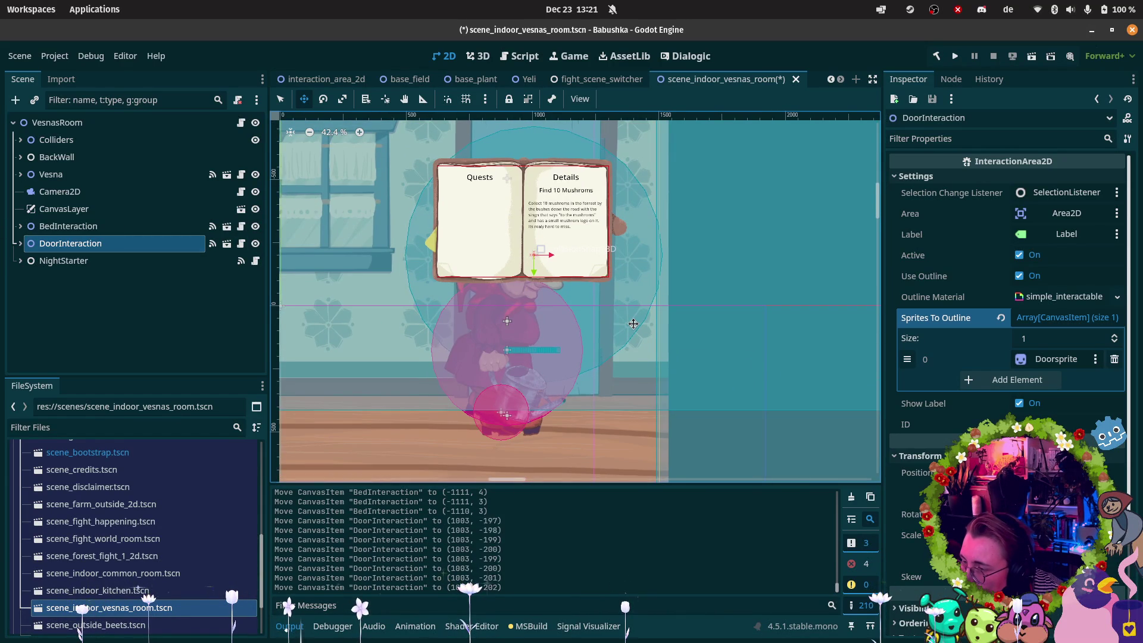
pyautogui.press('Down')
pyautogui.press('Down')
pyautogui.press('Down')
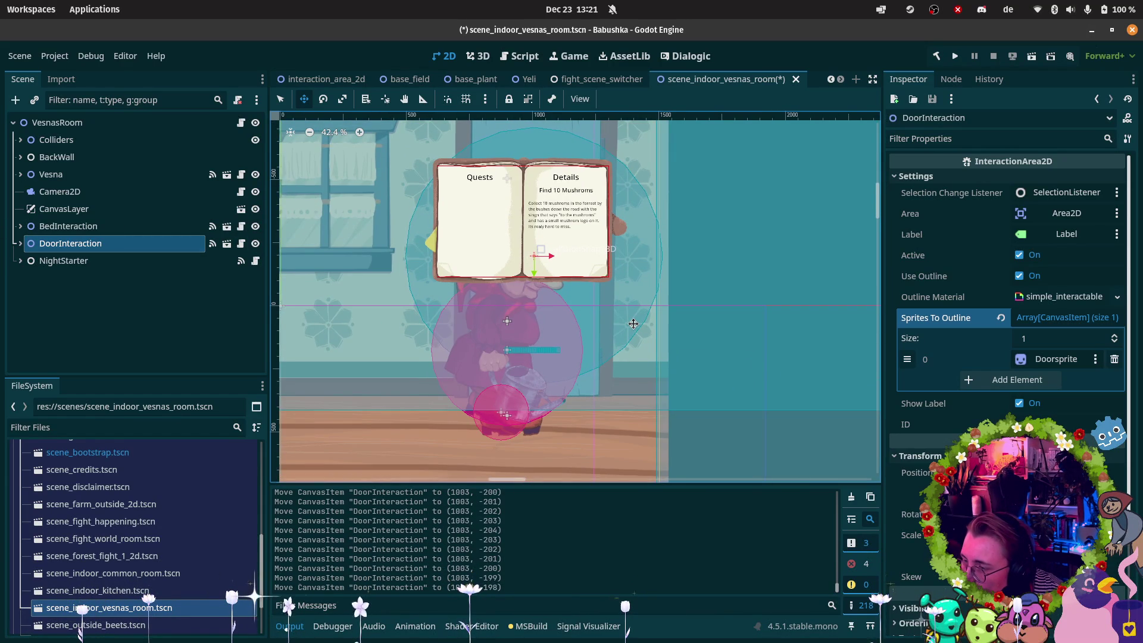
pyautogui.scroll(3, 476, 303)
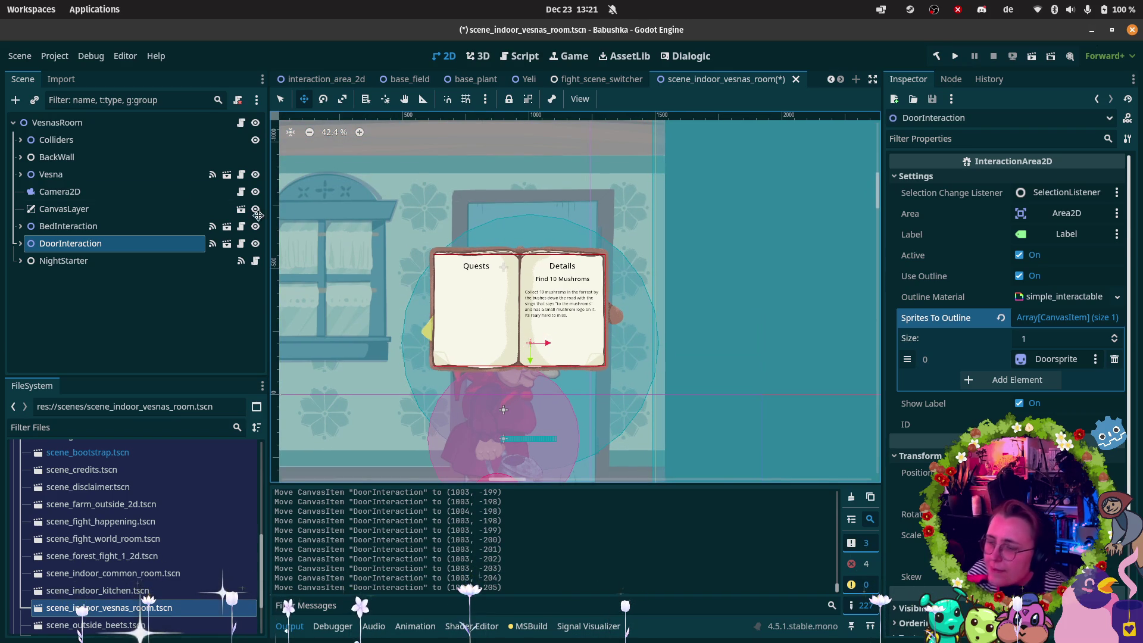
# Collapse BedInteraction in the Scene tree and expand the Colliders group.
pyautogui.click(20, 226)
pyautogui.click(21, 227)
pyautogui.scroll(-6, 349, 276)
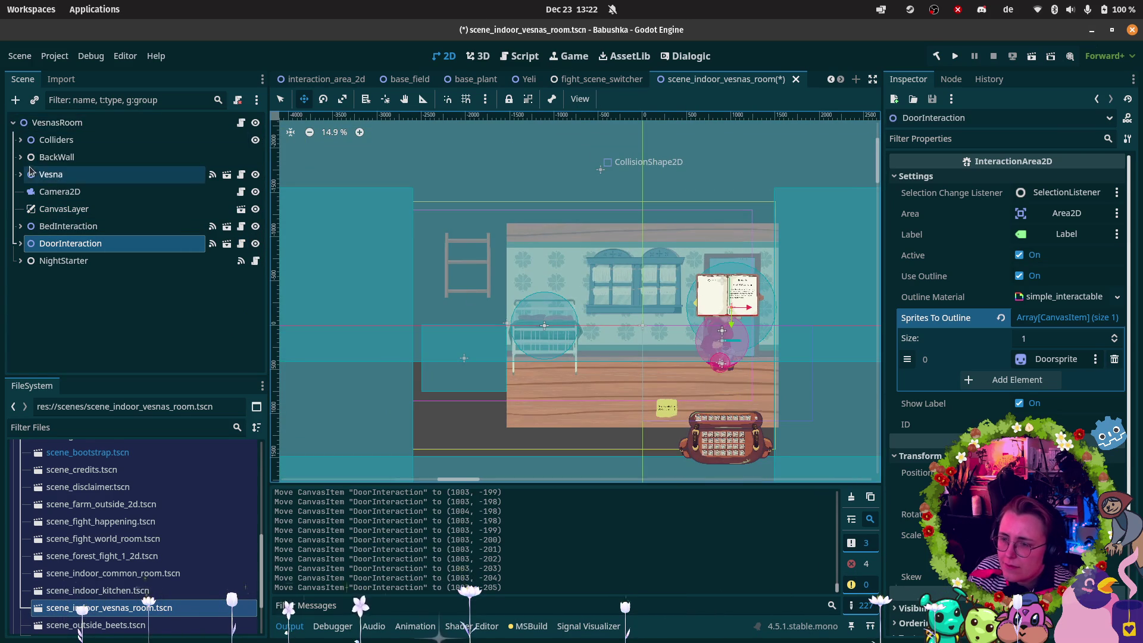
pyautogui.click(21, 139)
# Move SideColliderLeft right toward the room and slightly adjust SideColliderRight.
pyautogui.click(90, 159)
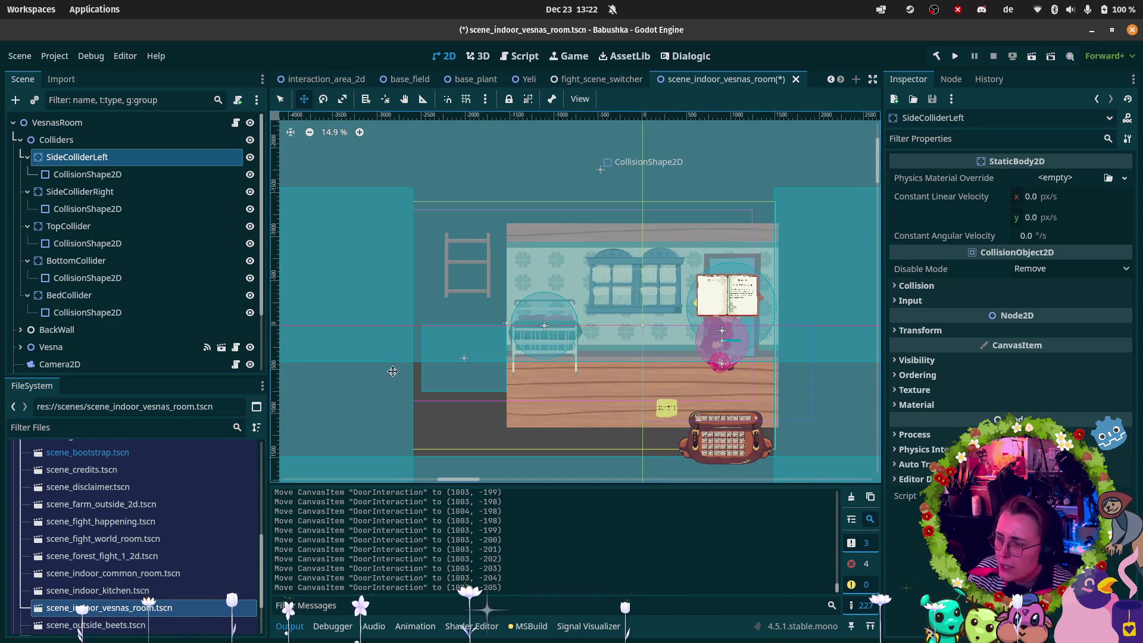
pyautogui.scroll(-3, 408, 375)
pyautogui.moveTo(378, 393); pyautogui.dragTo(430, 382)
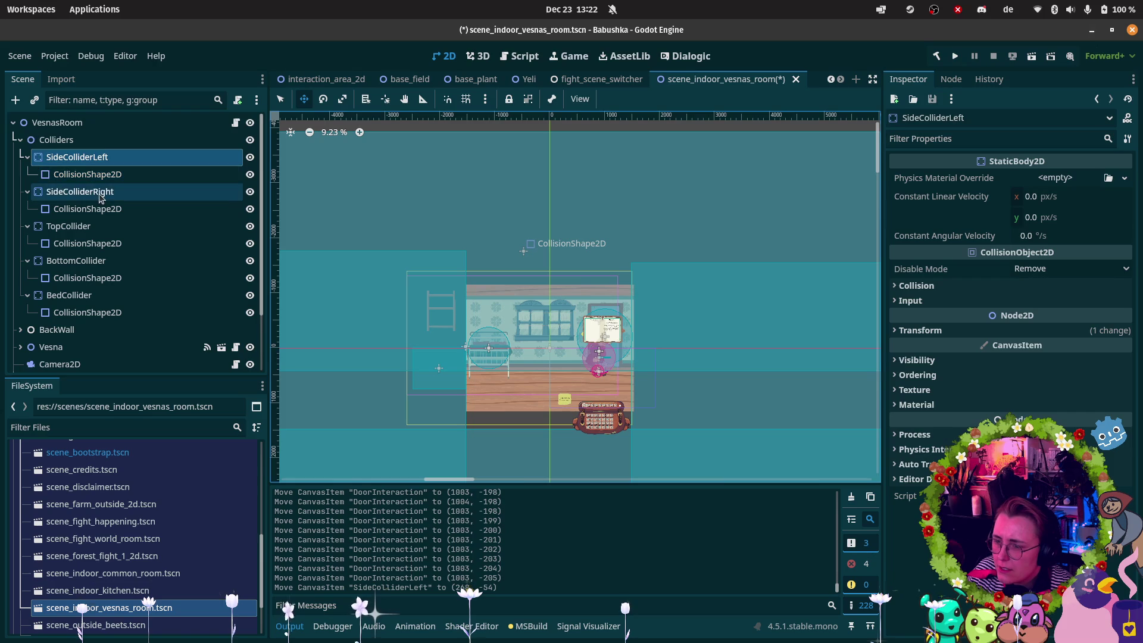
pyautogui.click(686, 328)
pyautogui.moveTo(692, 332); pyautogui.dragTo(688, 327)
# Reposition TopCollider and raise BottomCollider to the floor edge so they frame the room.
pyautogui.click(65, 227)
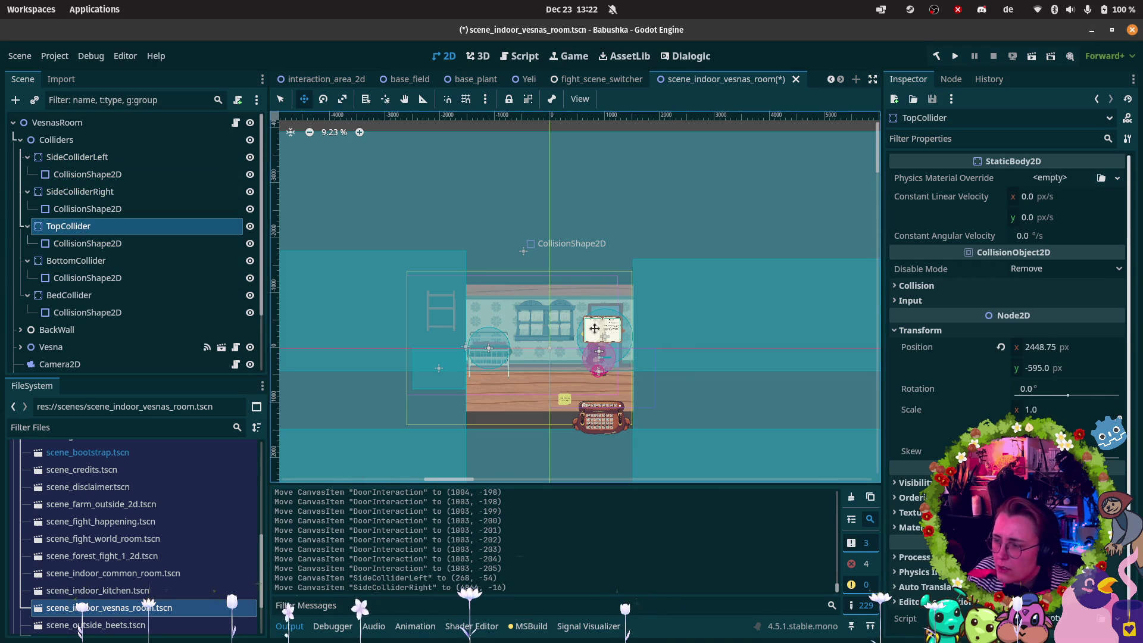
pyautogui.moveTo(649, 199)
pyautogui.mouseDown()
pyautogui.moveTo(637, 216)
pyautogui.moveTo(637, 199)
pyautogui.moveTo(641, 228)
pyautogui.mouseUp()
pyautogui.click(102, 268)
pyautogui.moveTo(504, 452); pyautogui.dragTo(505, 435)
# Drag BedCollider onto the bed with a final small up-left nudge, then collapse the Colliders group.
pyautogui.click(89, 295)
pyautogui.moveTo(509, 356)
pyautogui.mouseDown()
pyautogui.moveTo(433, 370)
pyautogui.moveTo(475, 353)
pyautogui.mouseUp()
pyautogui.scroll(7, 479, 360)
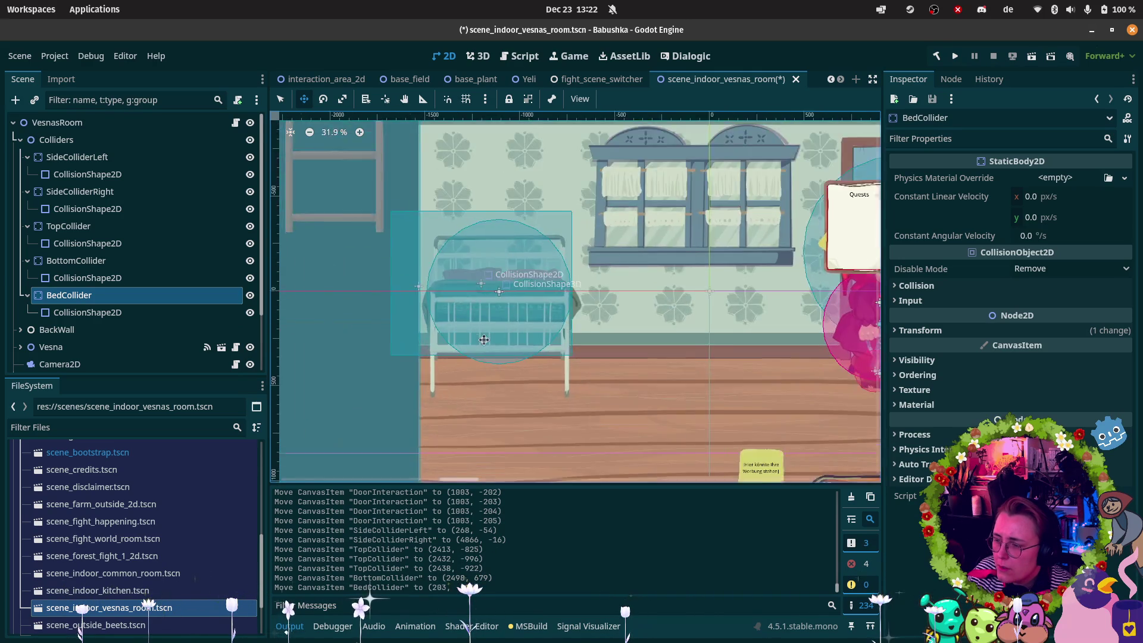
pyautogui.moveTo(352, 332); pyautogui.dragTo(341, 326)
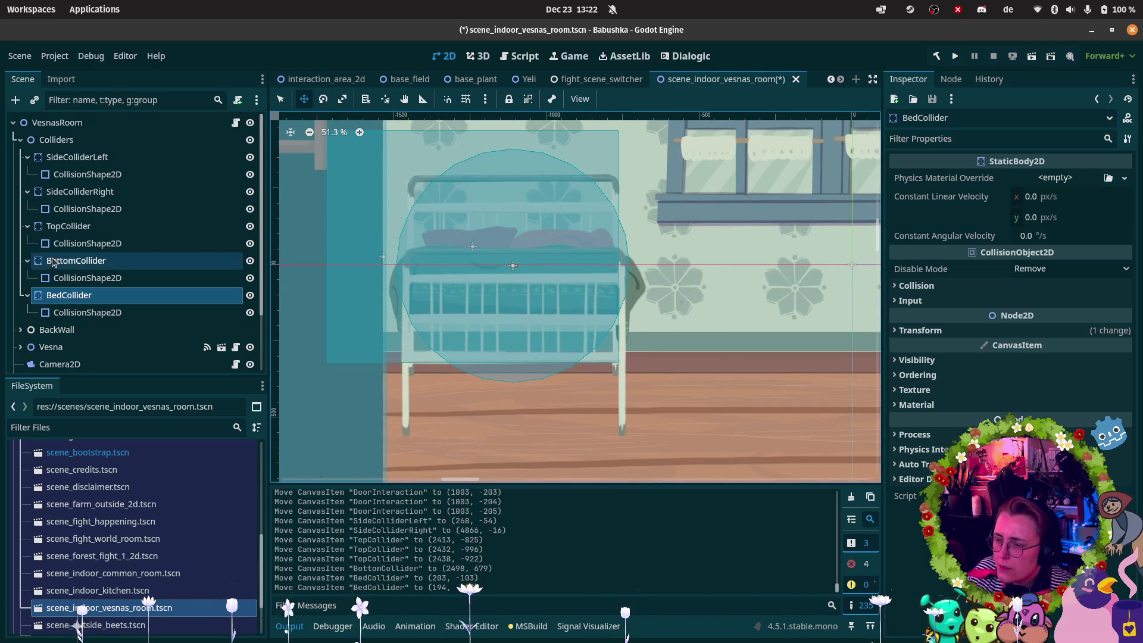
pyautogui.scroll(-5, 594, 272)
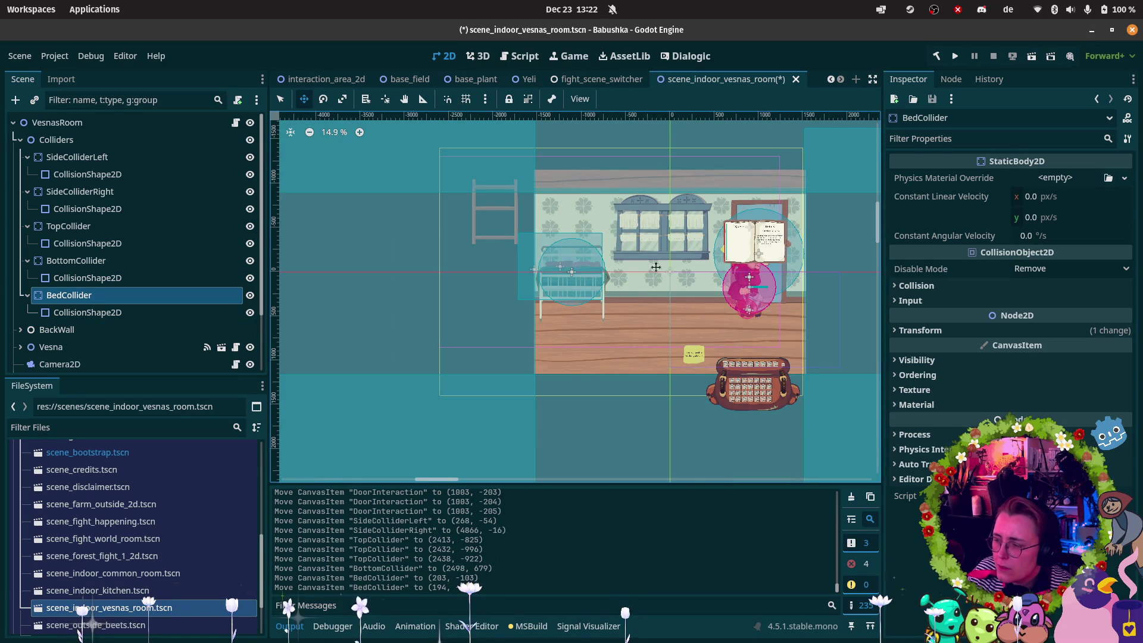
pyautogui.hscroll(5, 621, 267)
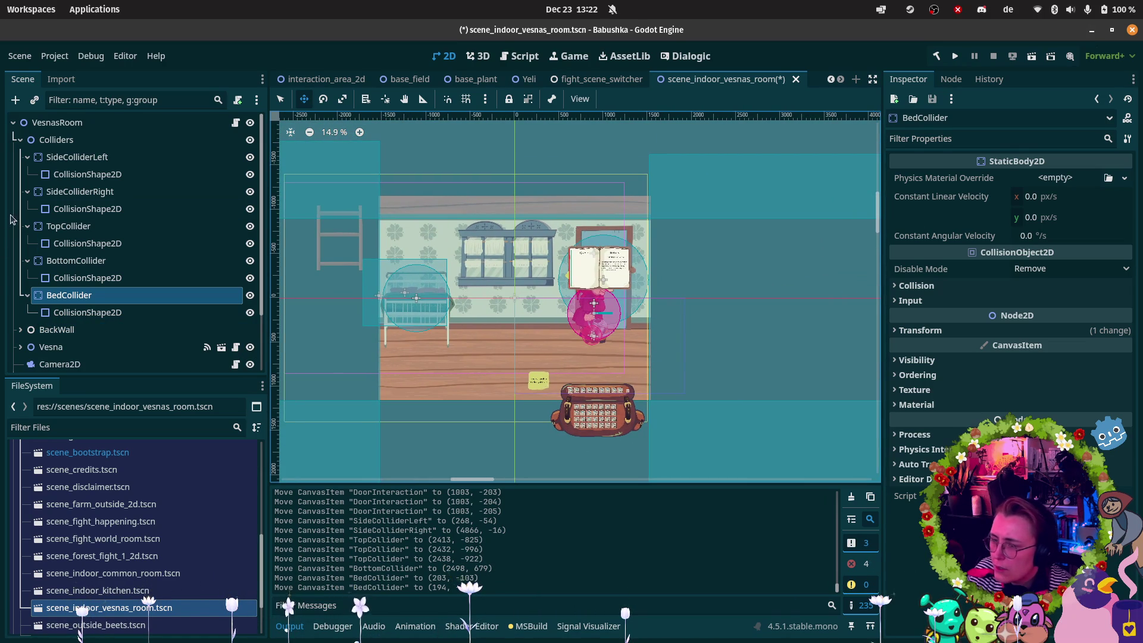
pyautogui.click(20, 140)
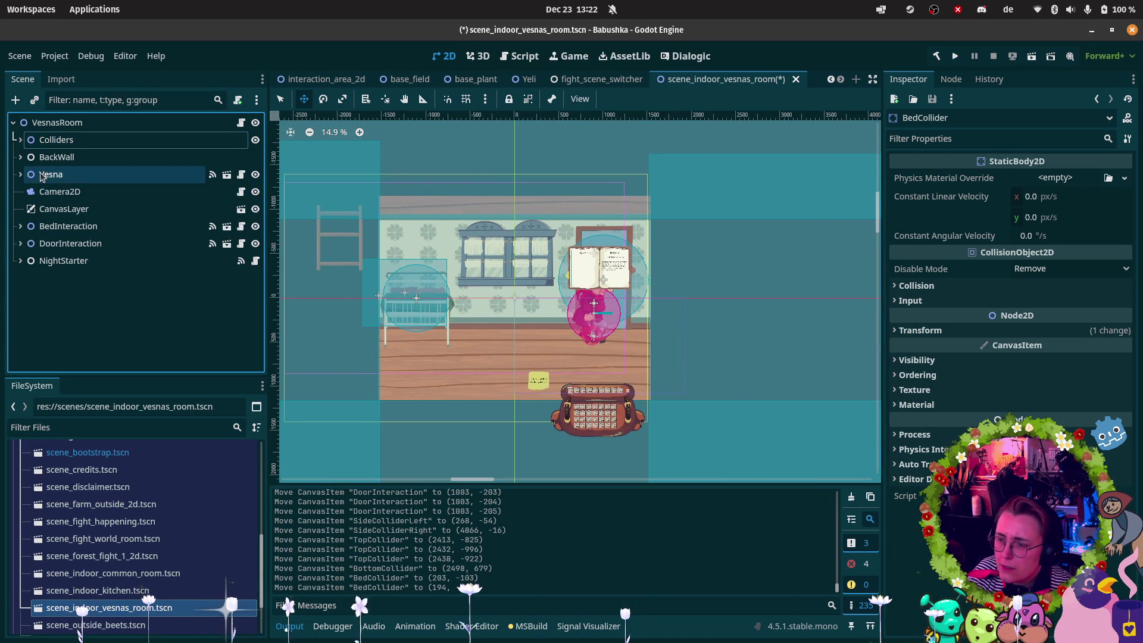
pyautogui.click(59, 191)
# Move BackWall's Room01Shelf sprite into the room and lower it onto the back wall.
pyautogui.scroll(-1, 584, 225)
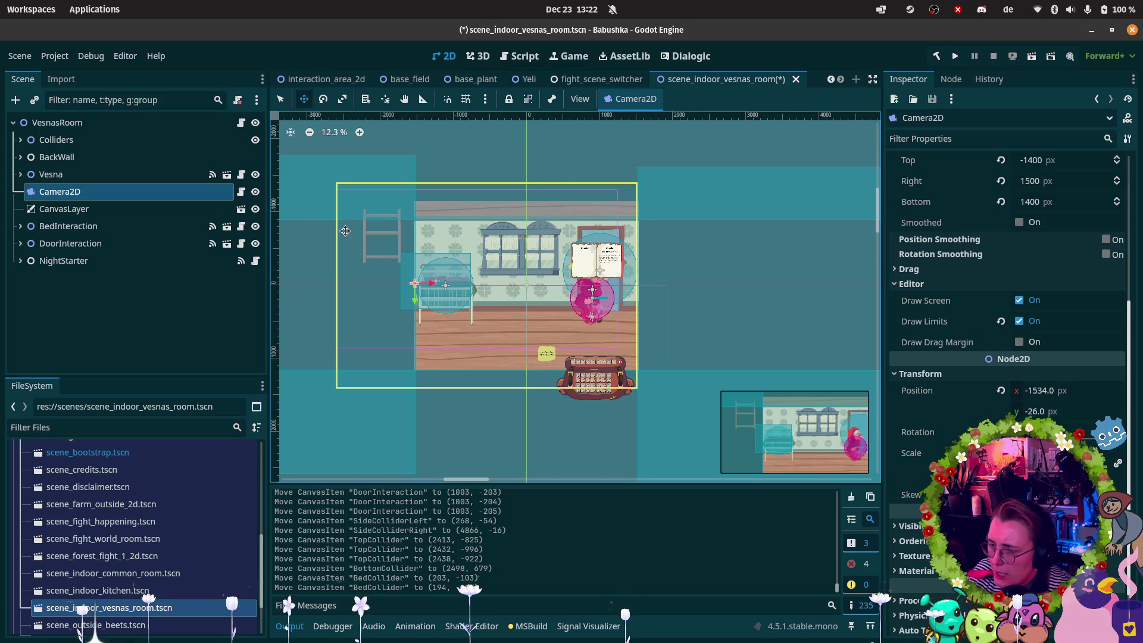
pyautogui.click(20, 157)
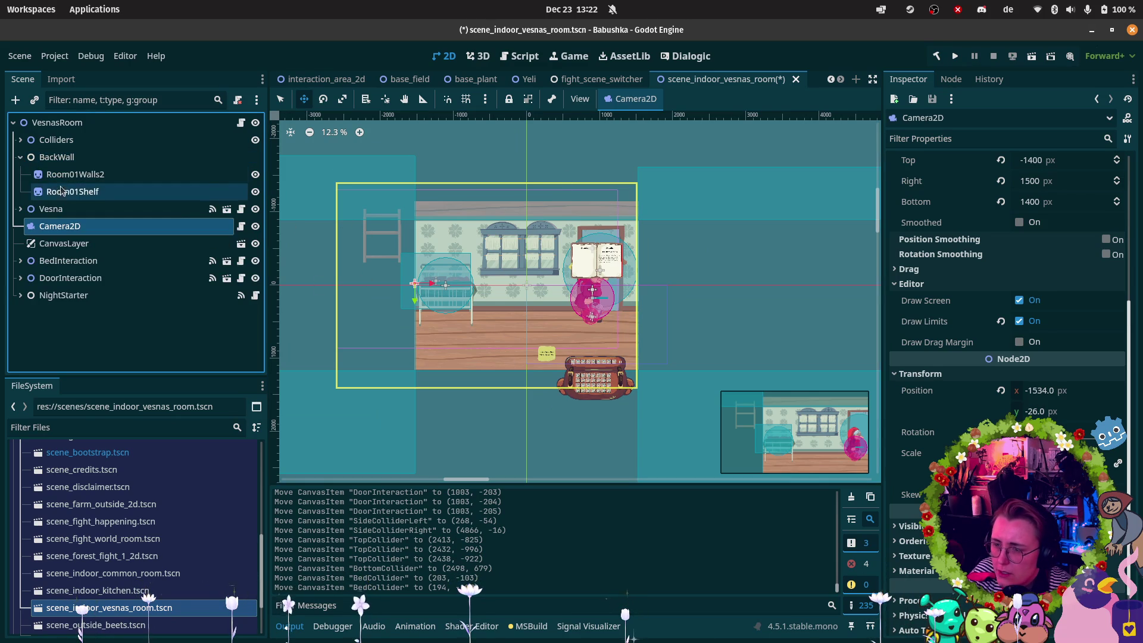
pyautogui.click(72, 191)
pyautogui.moveTo(381, 249); pyautogui.dragTo(450, 246)
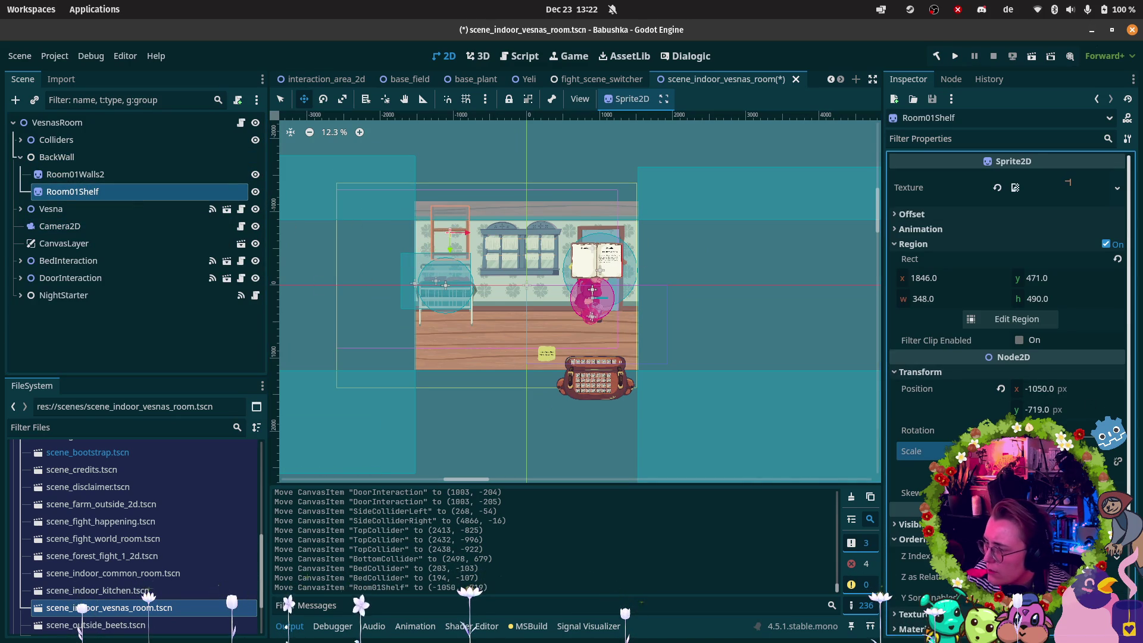
pyautogui.scroll(5, 405, 229)
pyautogui.moveTo(401, 229); pyautogui.dragTo(422, 269)
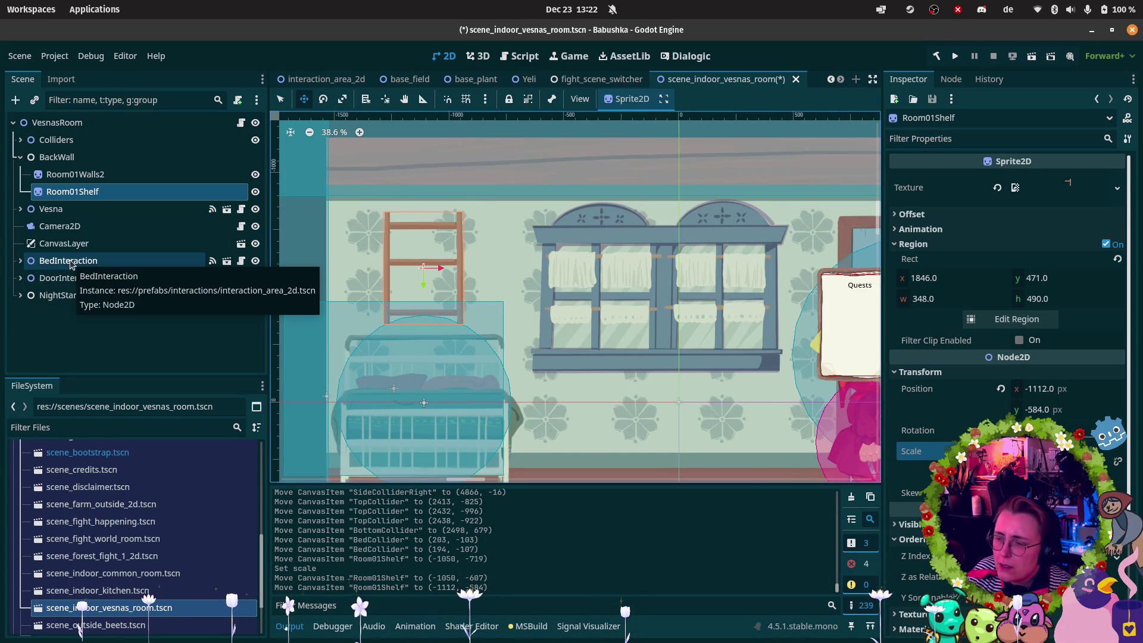
pyautogui.click(77, 226)
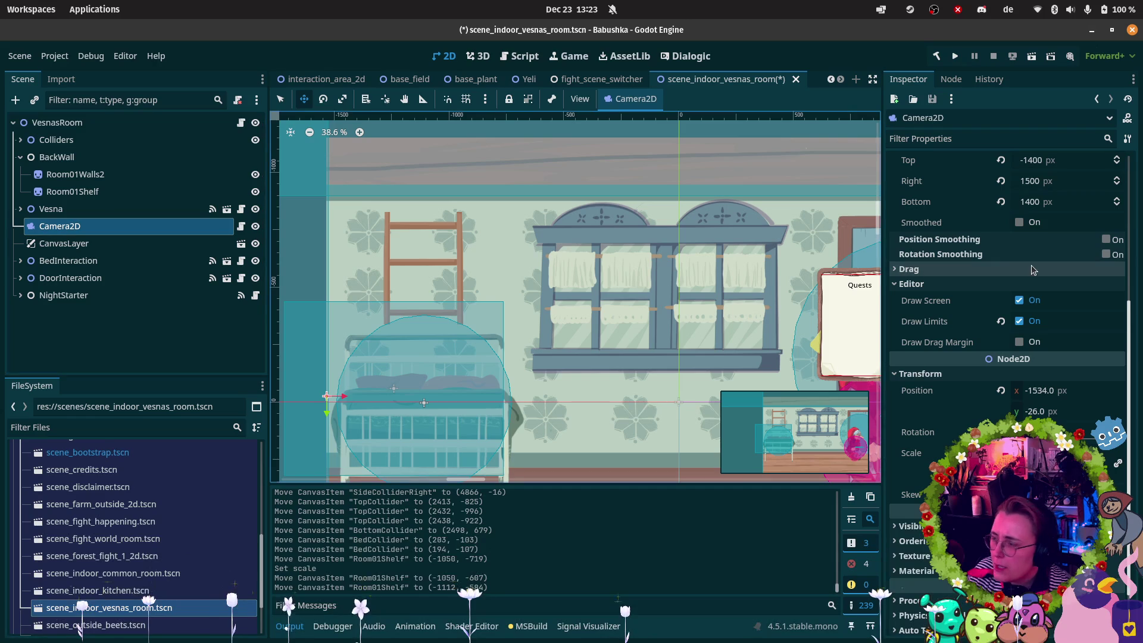
# Set Camera2D's Limit Left to -1500.
pyautogui.scroll(5, 1040, 210)
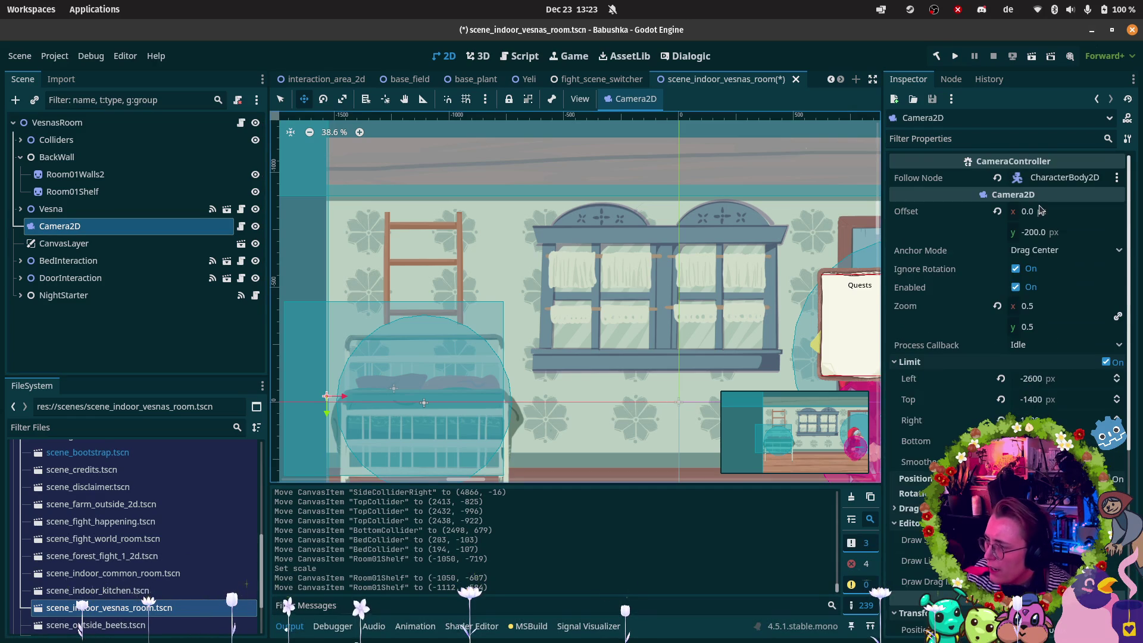
pyautogui.scroll(-1, 1061, 342)
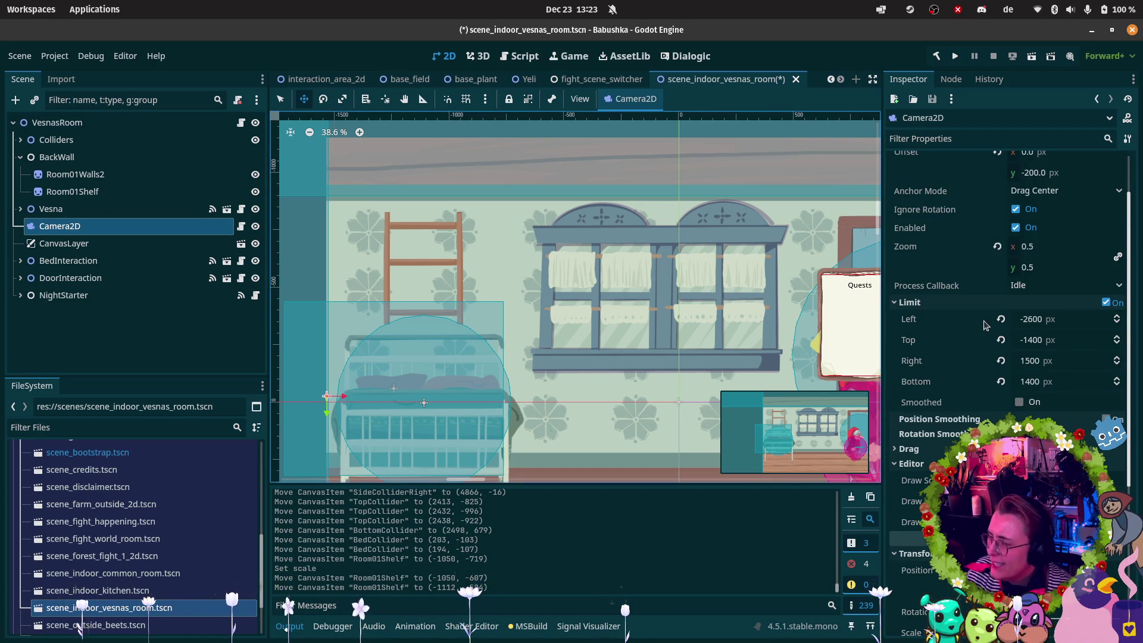
pyautogui.scroll(-3, 740, 317)
pyautogui.hscroll(5, 727, 308)
pyautogui.scroll(-2, 728, 308)
pyautogui.click(1040, 319)
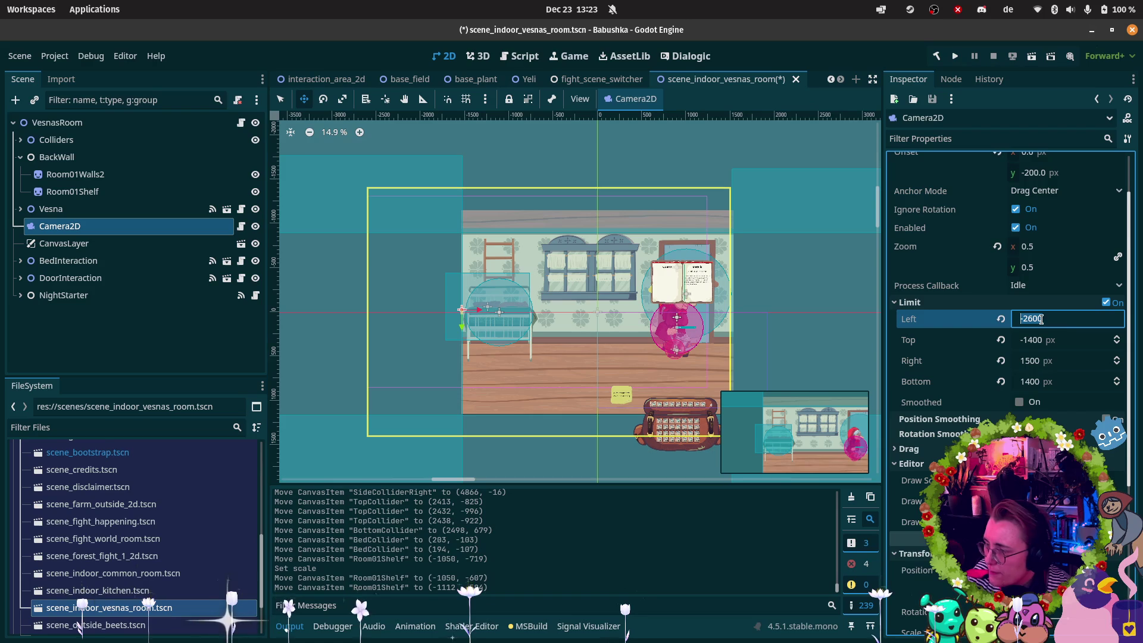
pyautogui.write('-2')
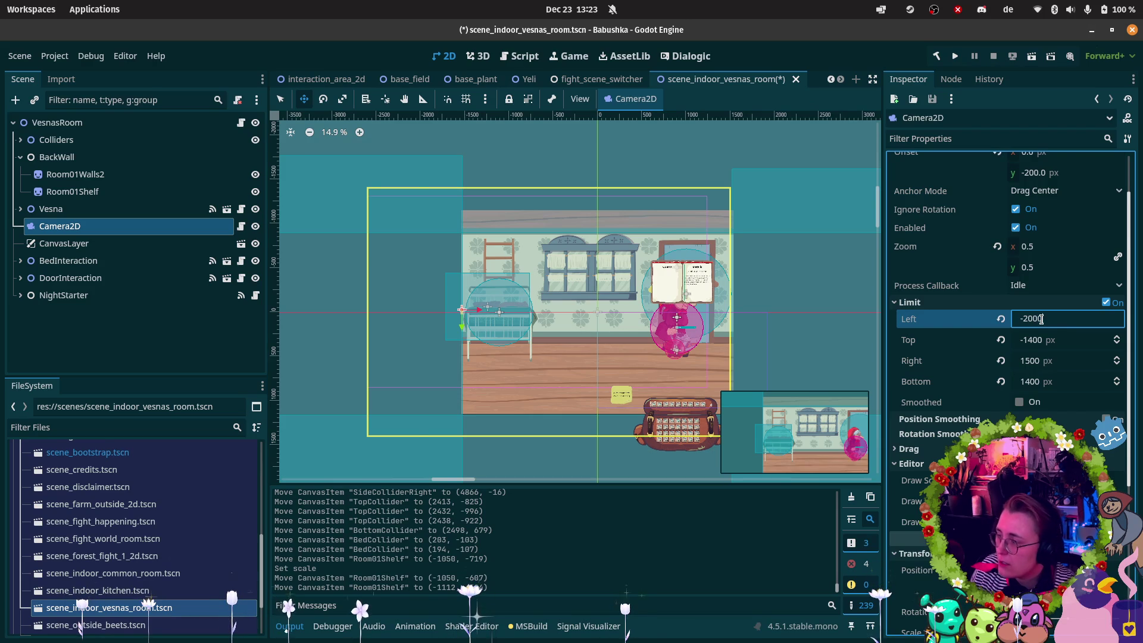
pyautogui.press('Return')
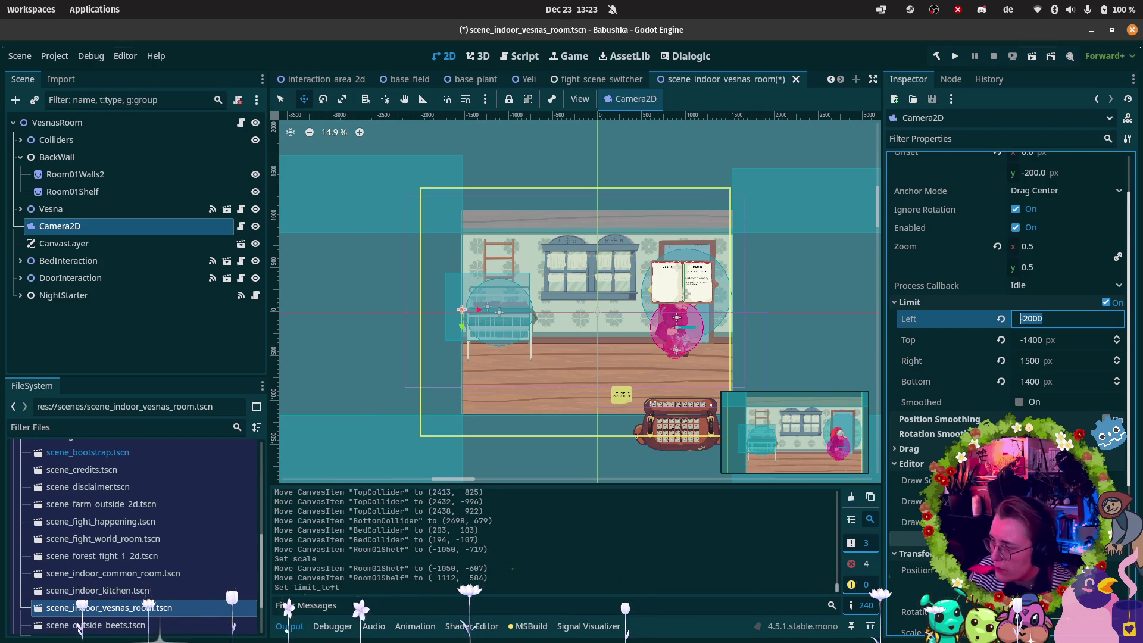
pyautogui.write('-')
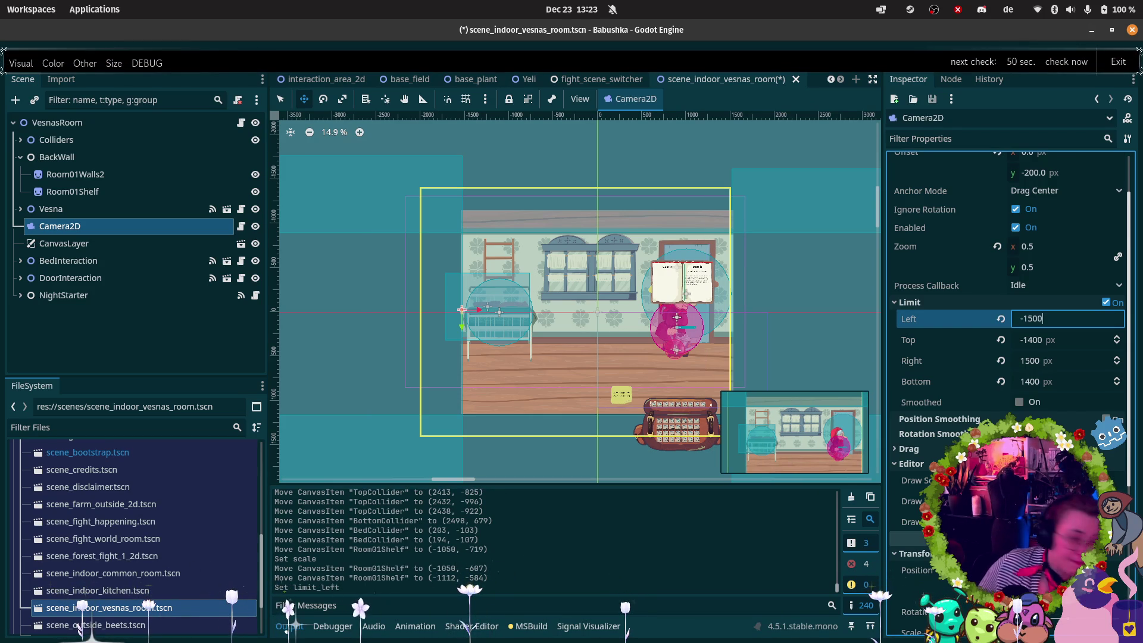
pyautogui.press('Return')
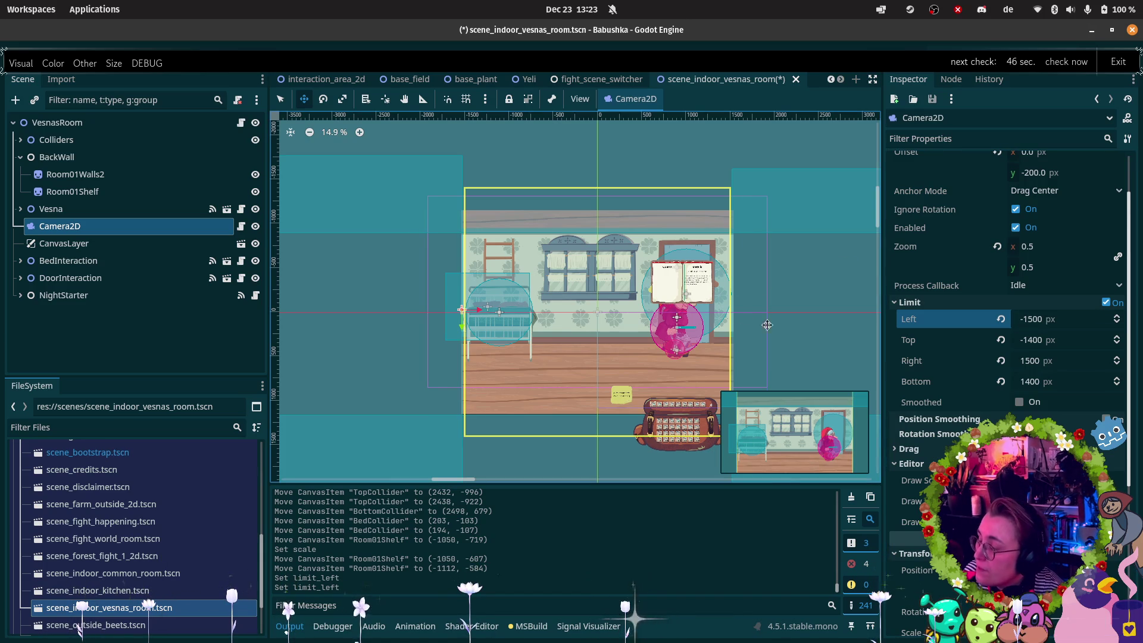
# Set Camera2D's Limit Top to -1100.
pyautogui.scroll(2, 543, 231)
pyautogui.click(1038, 341)
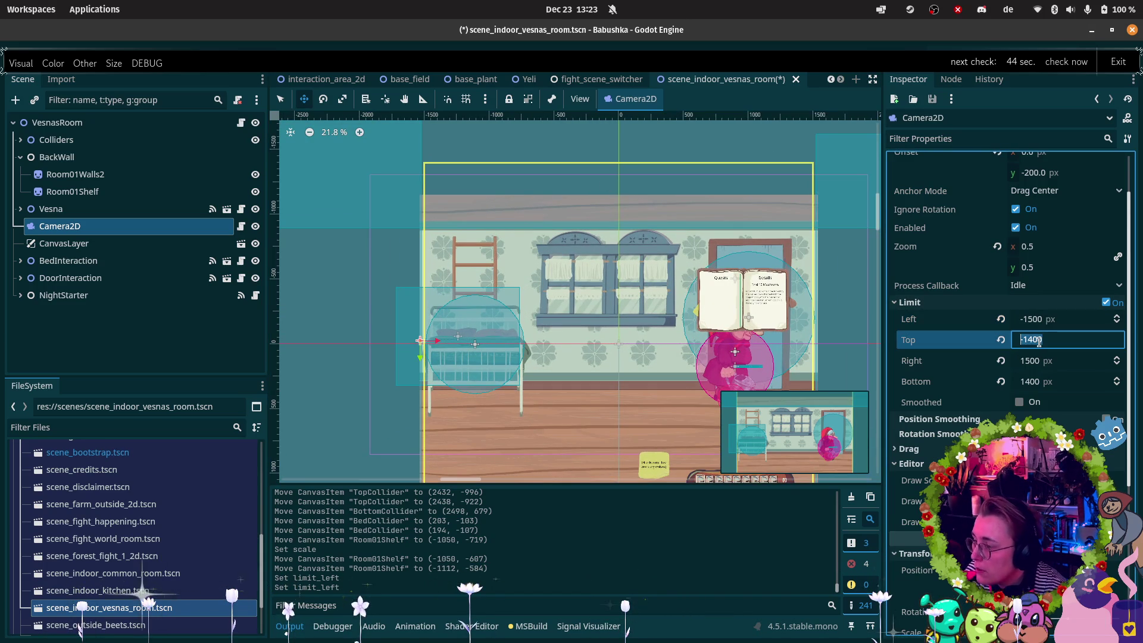
pyautogui.write('-10')
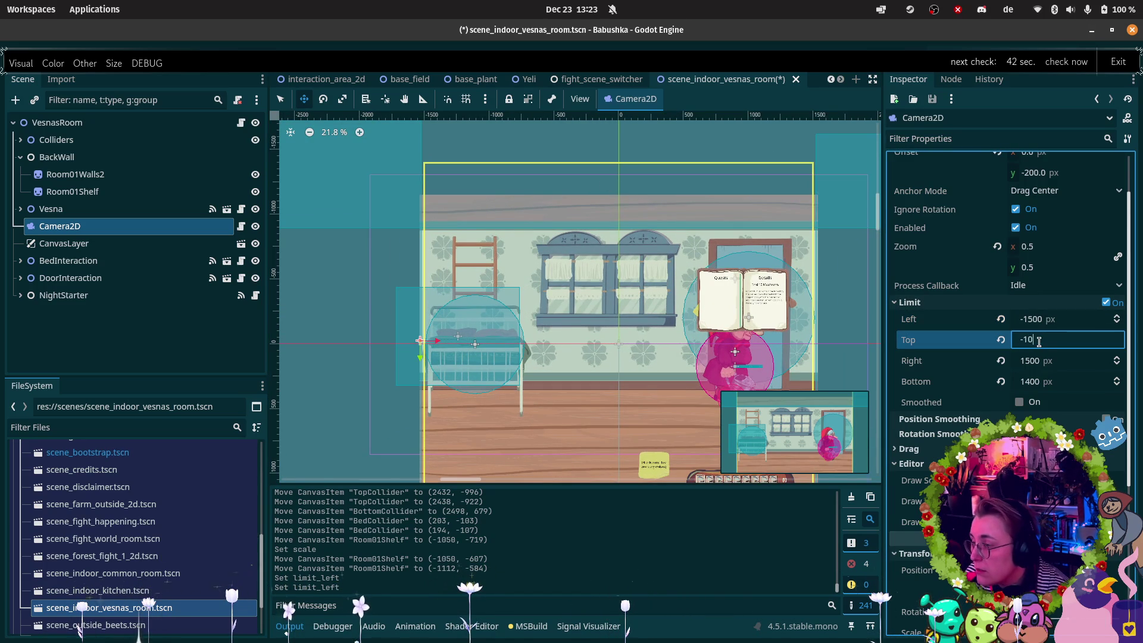
pyautogui.write('0')
pyautogui.press('Return')
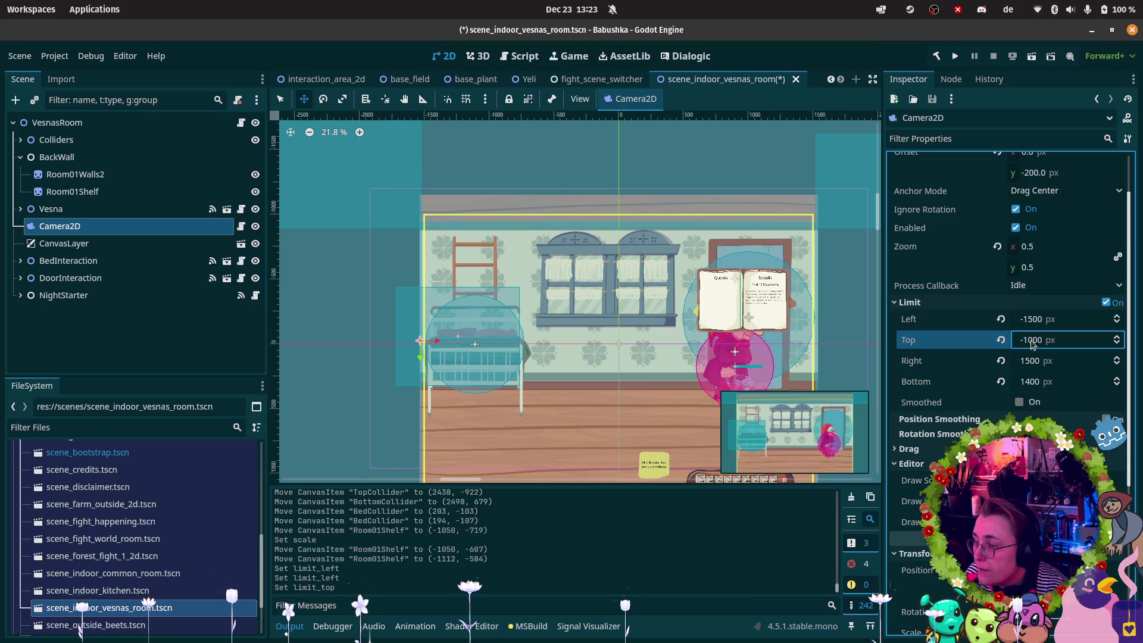
pyautogui.click(1026, 340)
pyautogui.write('-')
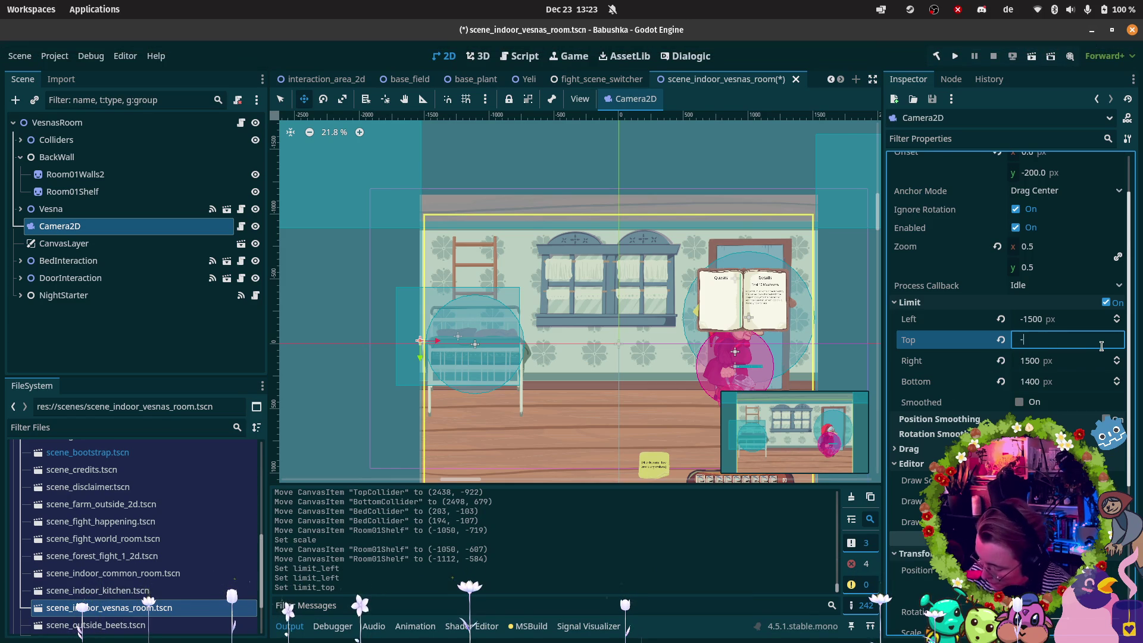
pyautogui.write('1200')
pyautogui.press('Return')
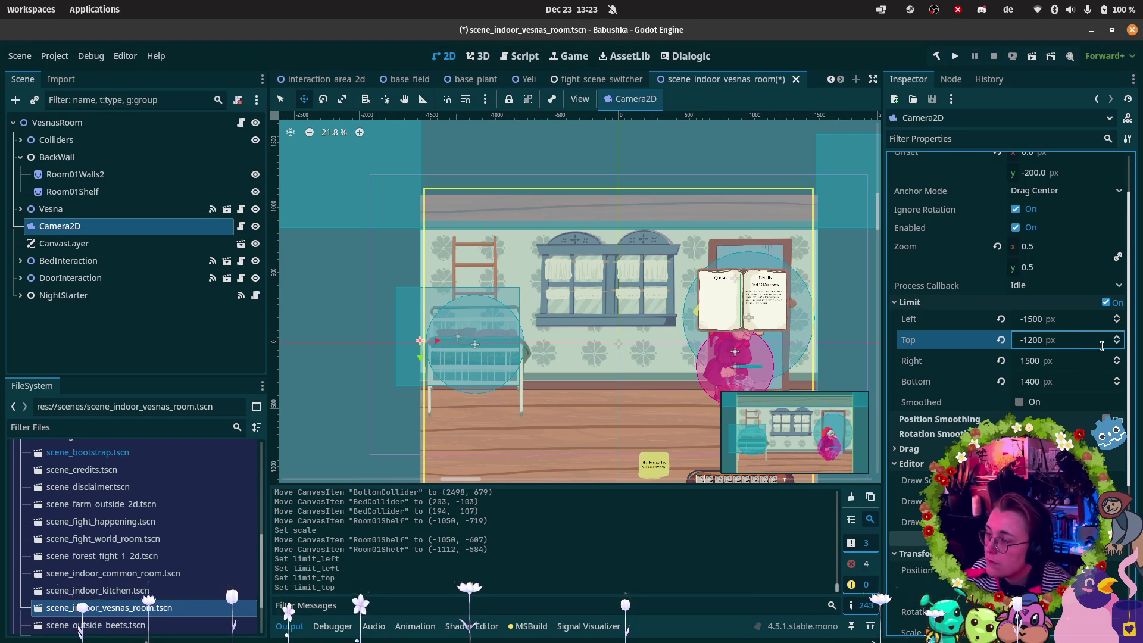
pyautogui.click(1039, 335)
pyautogui.write('-')
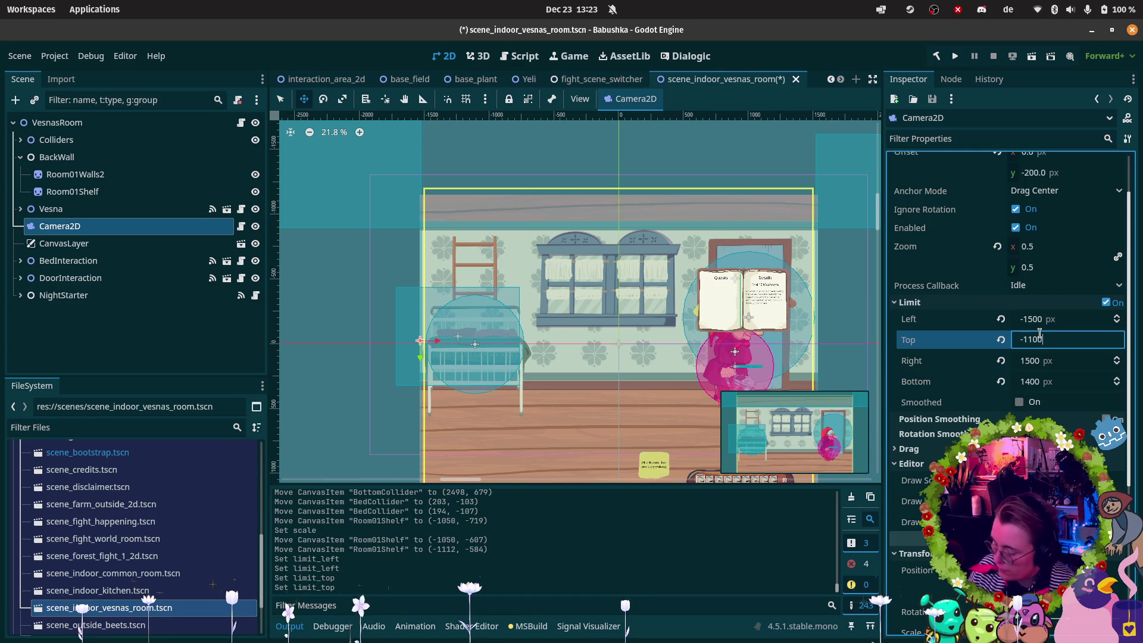
pyautogui.press('Return')
# Set Camera2D's Limit Bottom to 1100, then save and run the current scene.
pyautogui.scroll(-3, 719, 207)
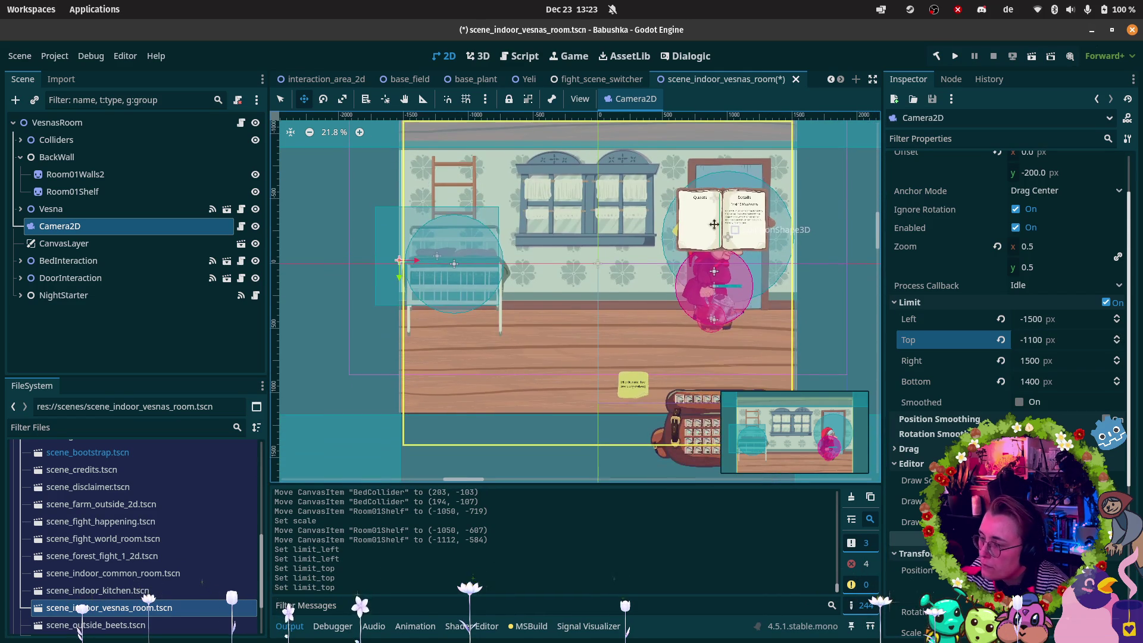
pyautogui.click(1019, 382)
pyautogui.write('1')
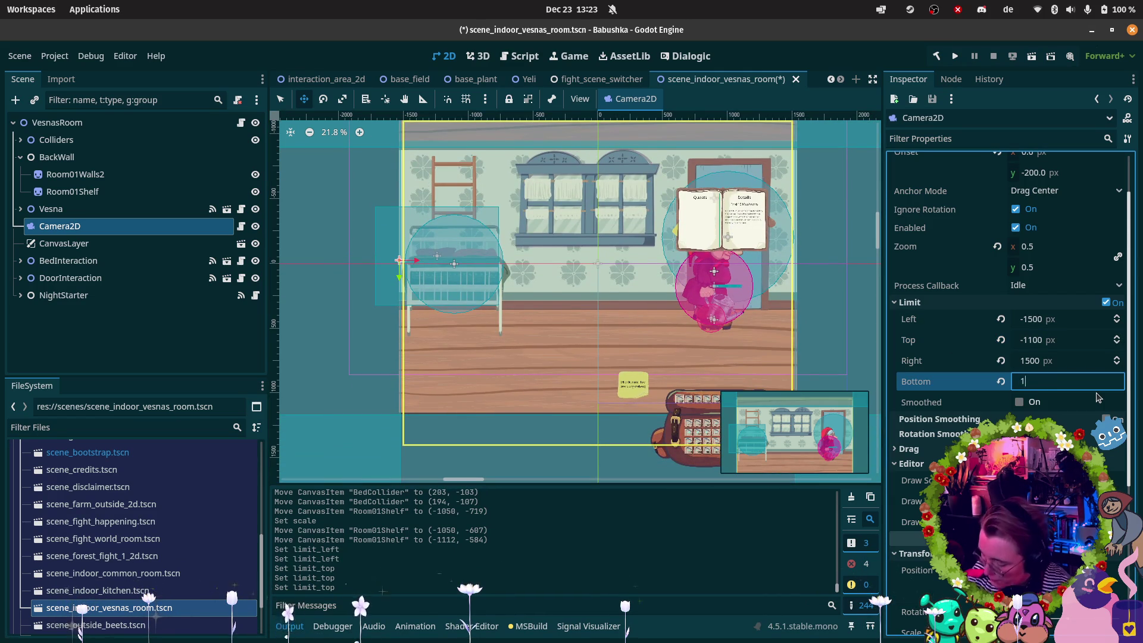
pyautogui.write('20')
pyautogui.press('Return')
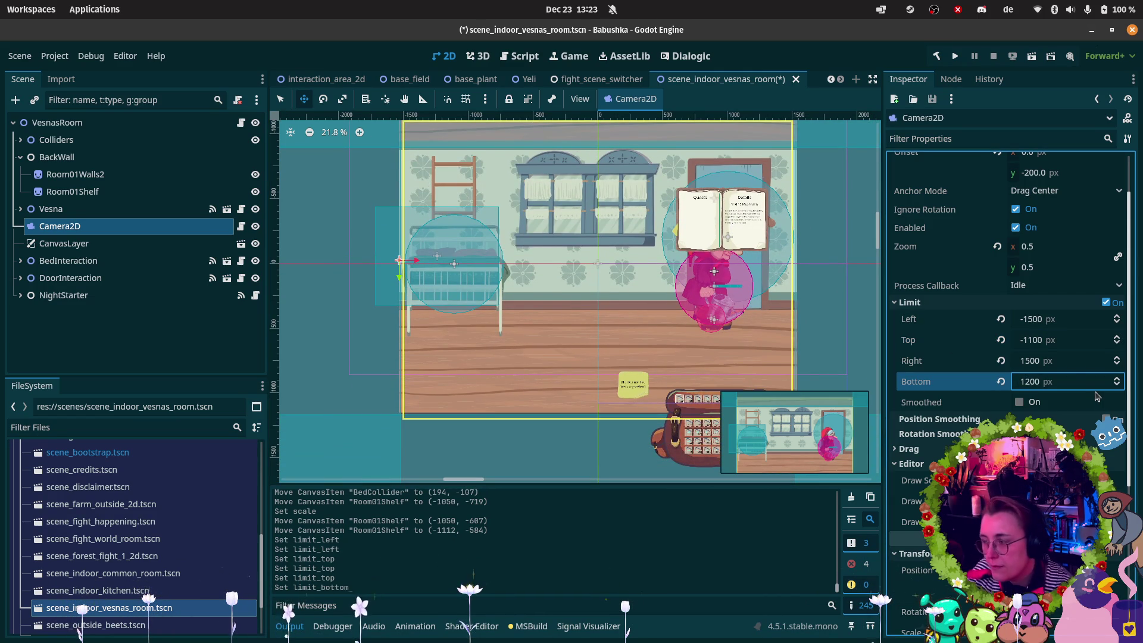
pyautogui.click(1029, 381)
pyautogui.write('1100')
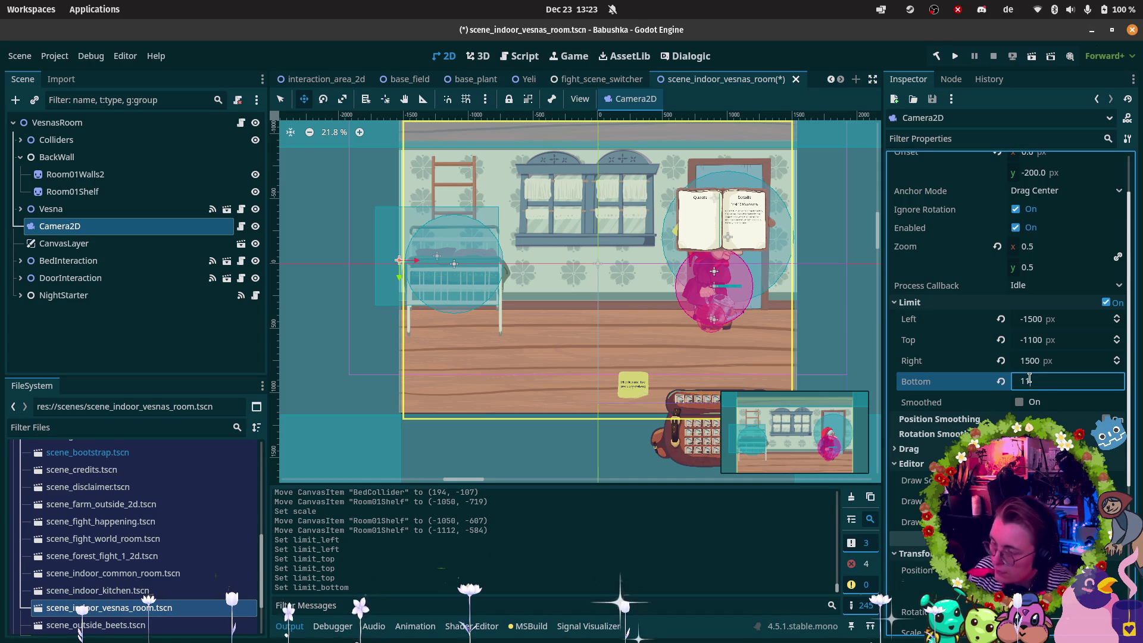
pyautogui.press('Return')
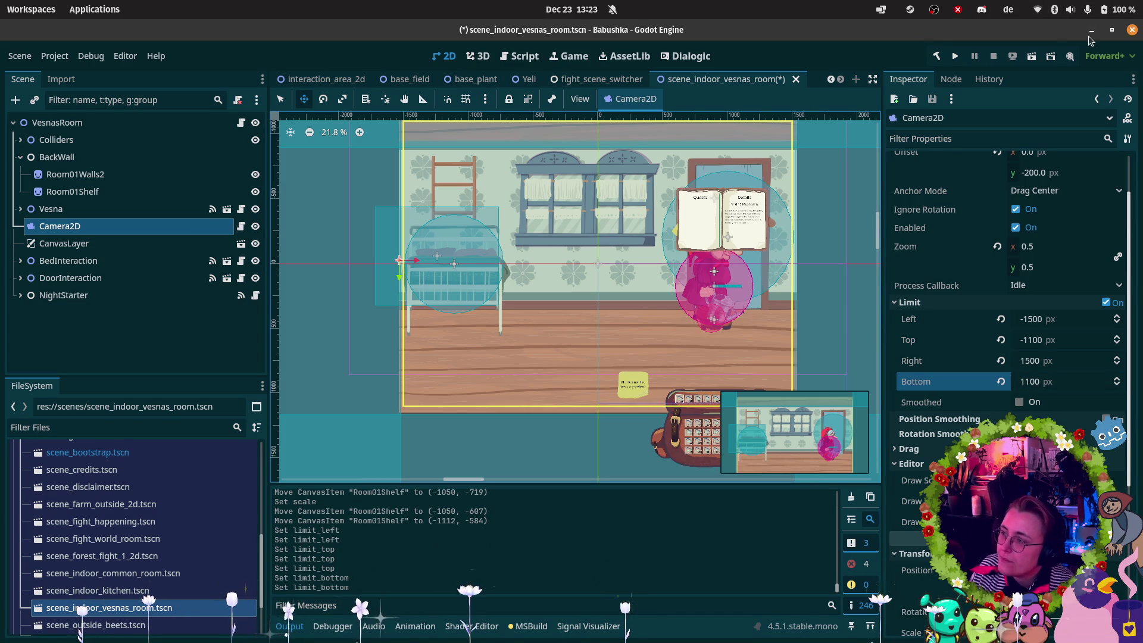
pyautogui.click(1032, 59)
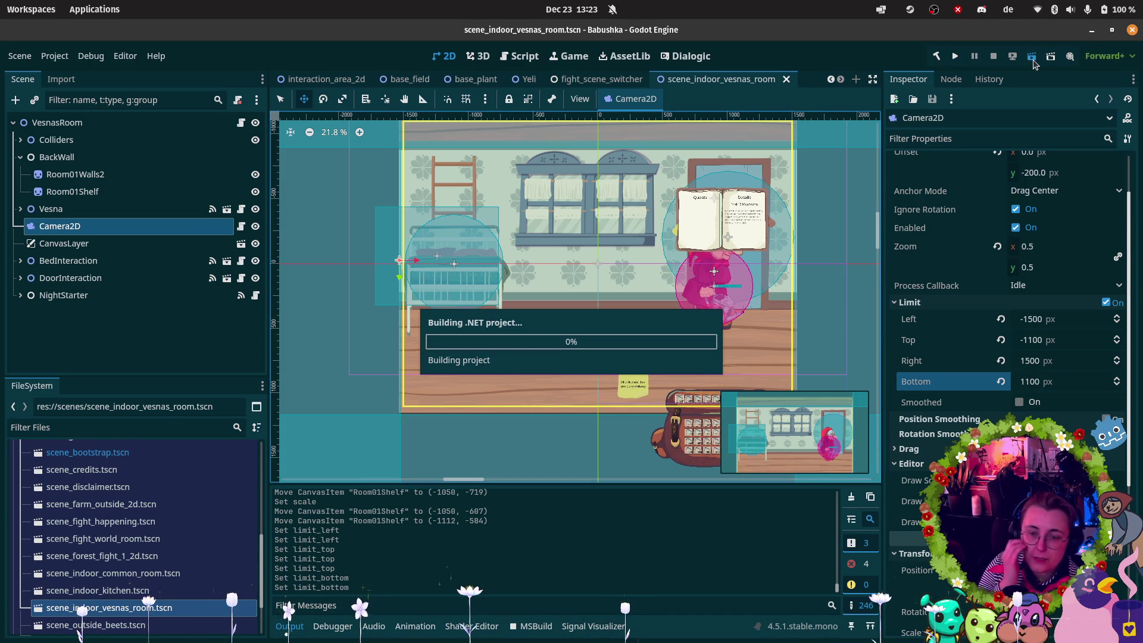